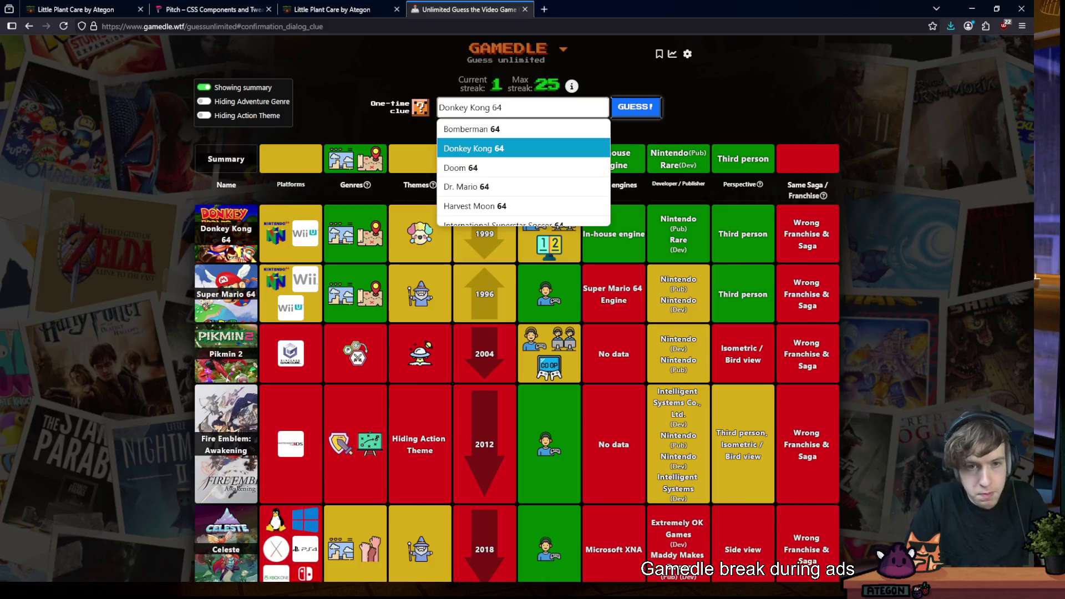
Guess Star Fox 64 from the suggested Nintendo 64 games
{"action": "key", "text": "Down"}
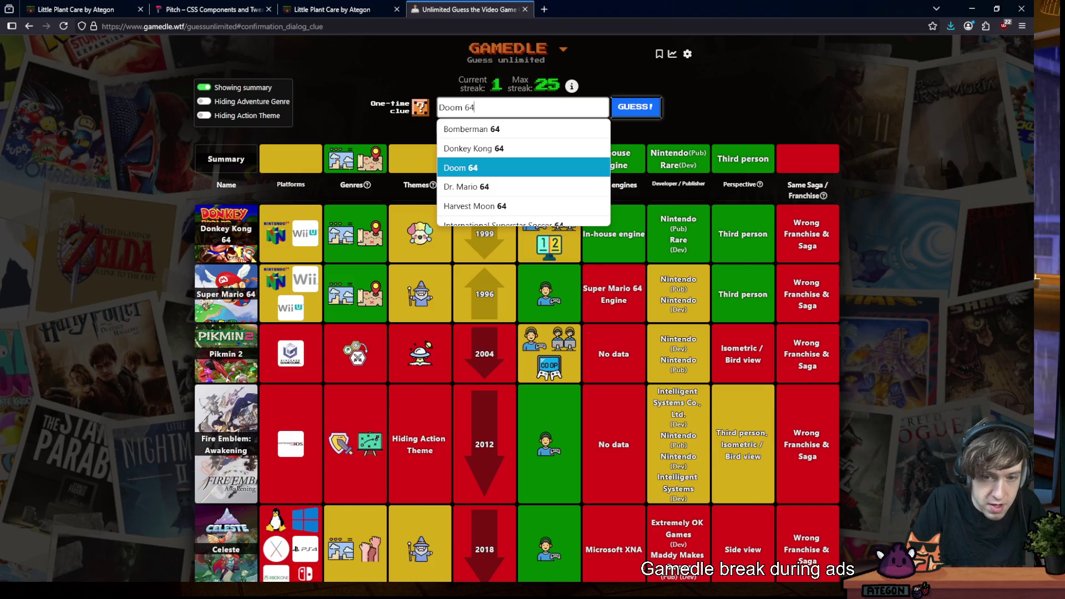
{"action": "key", "text": "Down"}
{"action": "key", "text": "Down"}
{"action": "key", "text": "Down"}
{"action": "key", "text": "Down"}
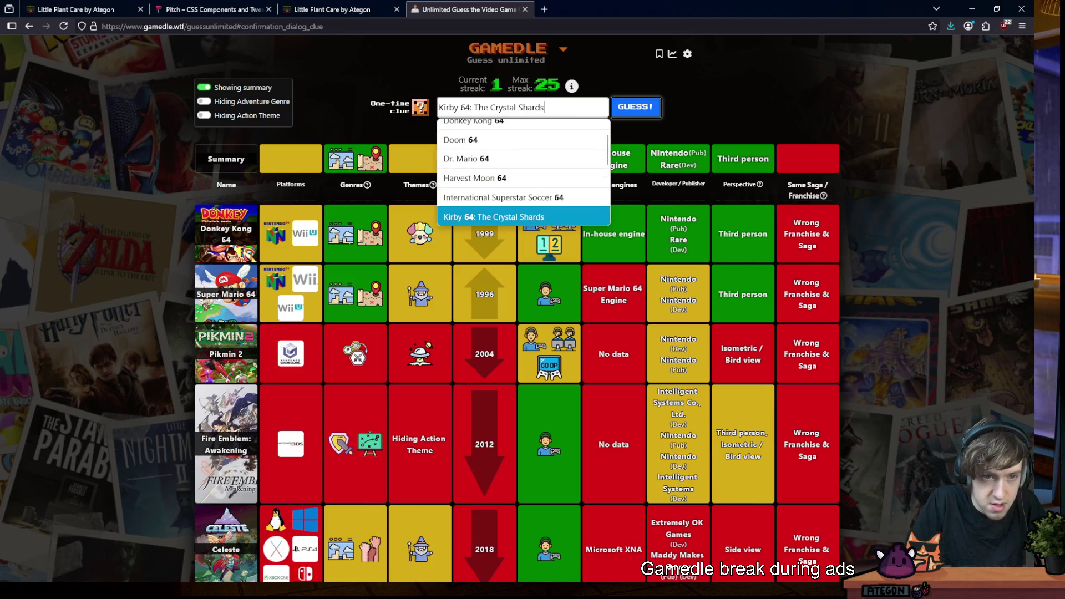
{"action": "key", "text": "Down"}
{"action": "key", "text": "Down"}
{"action": "key", "text": "Down"}
{"action": "key", "text": "Down"}
{"action": "key", "text": "Down"}
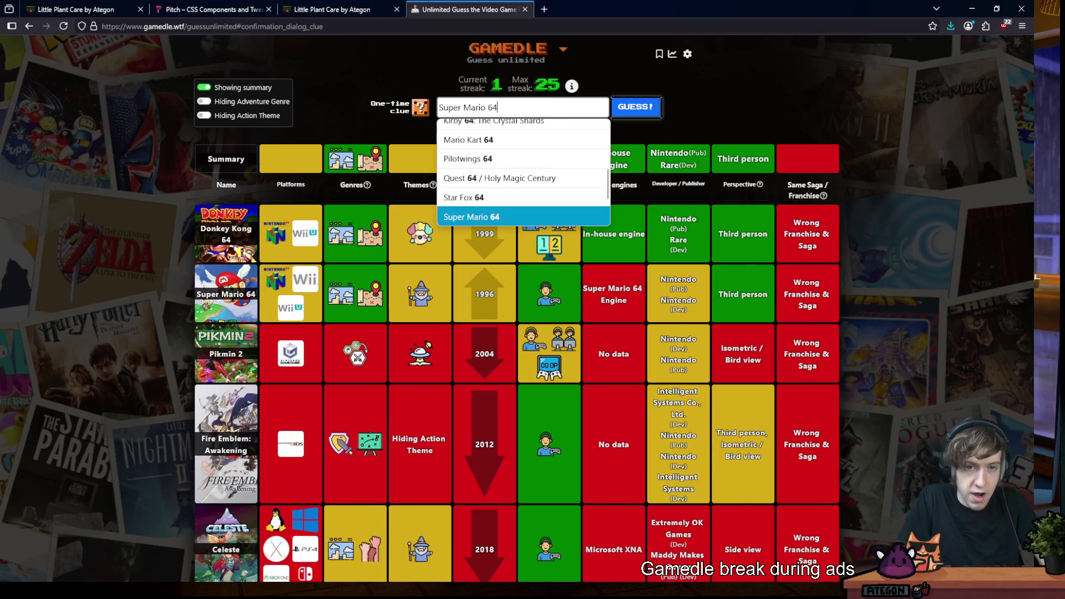
{"action": "key", "text": "Up"}
{"action": "key", "text": "Return"}
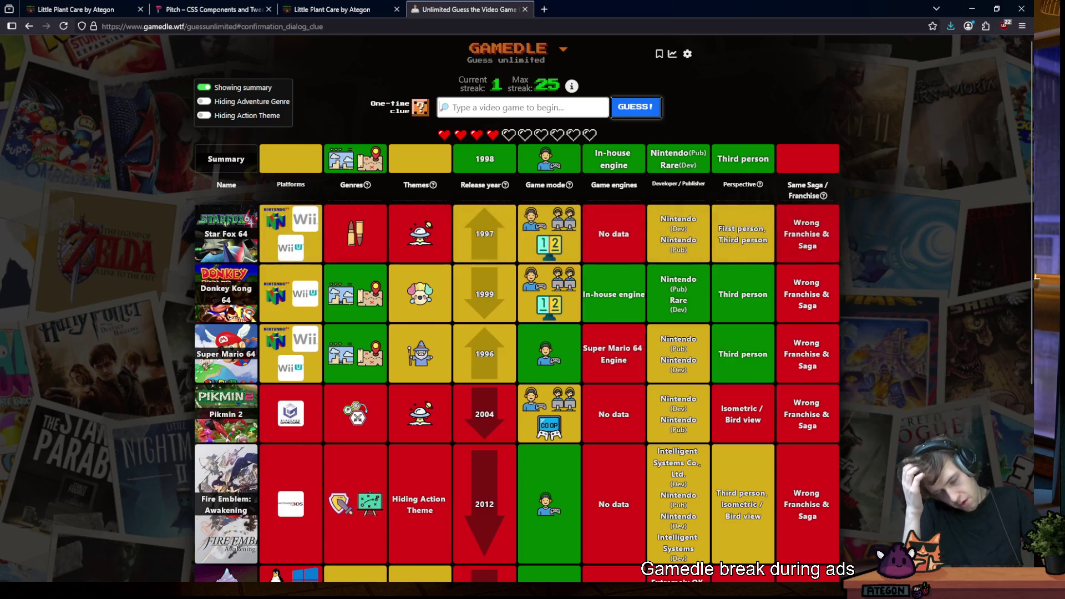
{"action": "type", "text": "64"}
Browse the suggestions without guessing, then spend the one-time clue to reveal the Themes
{"action": "key", "text": "Down"}
{"action": "key", "text": "Down"}
{"action": "key", "text": "Down"}
{"action": "key", "text": "Down"}
{"action": "key", "text": "Down"}
{"action": "key", "text": "Down"}
{"action": "key", "text": "Down"}
{"action": "key", "text": "Down"}
{"action": "key", "text": "Down"}
{"action": "key", "text": "Down"}
{"action": "key", "text": "Down"}
{"action": "key", "text": "Down"}
{"action": "key", "text": "Down"}
{"action": "key", "text": "Down"}
{"action": "key", "text": "Down"}
{"action": "key", "text": "Down"}
{"action": "key", "text": "Up"}
{"action": "key", "text": "Up"}
{"action": "key", "text": "Up"}
{"action": "key", "text": "Return"}
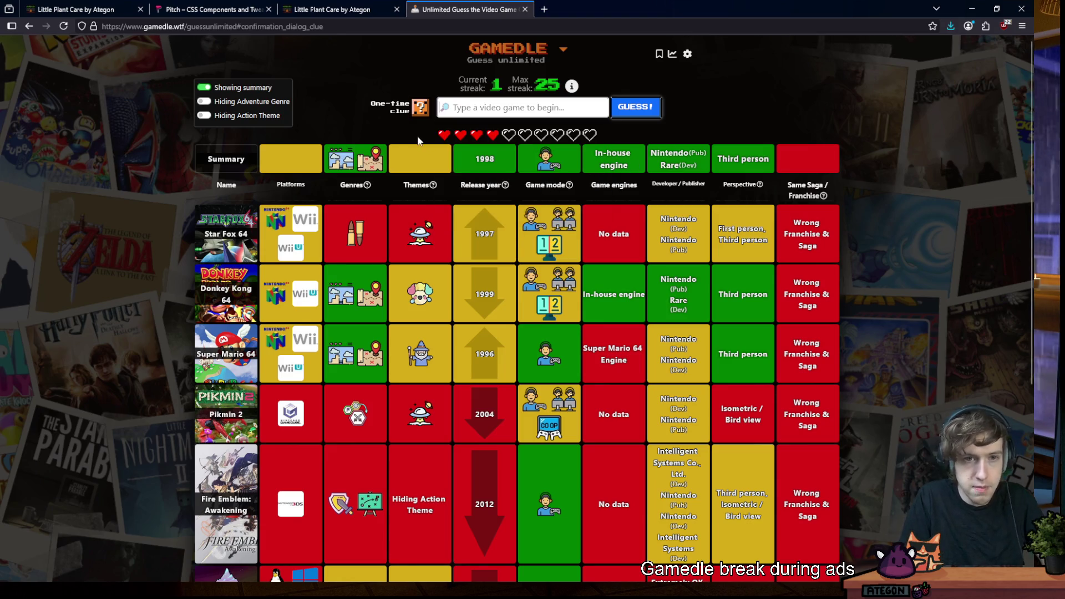
{"action": "left_click", "coordinate": [420, 107]}
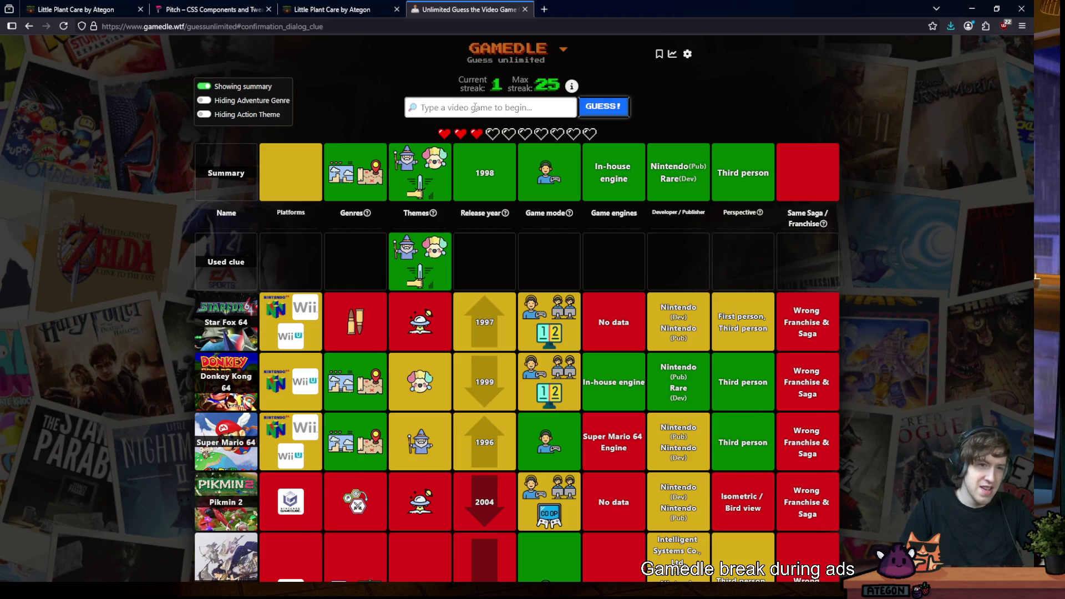
Guess Conker's Bad Fur Day from the suggestions
{"action": "left_click", "coordinate": [473, 108]}
{"action": "type", "text": "conk"}
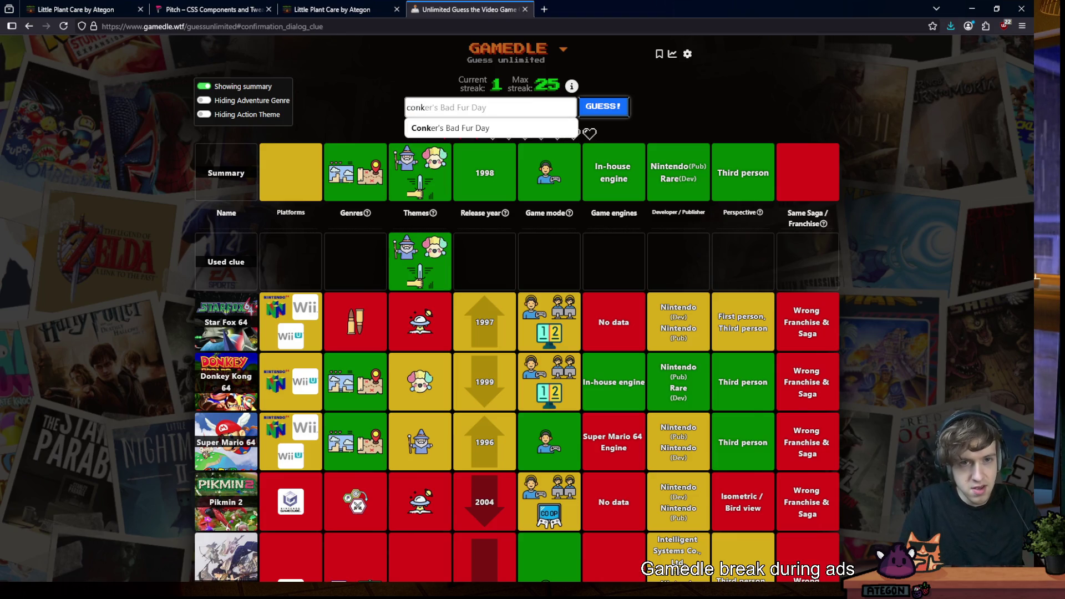
{"action": "key", "text": "Down"}
{"action": "key", "text": "Return"}
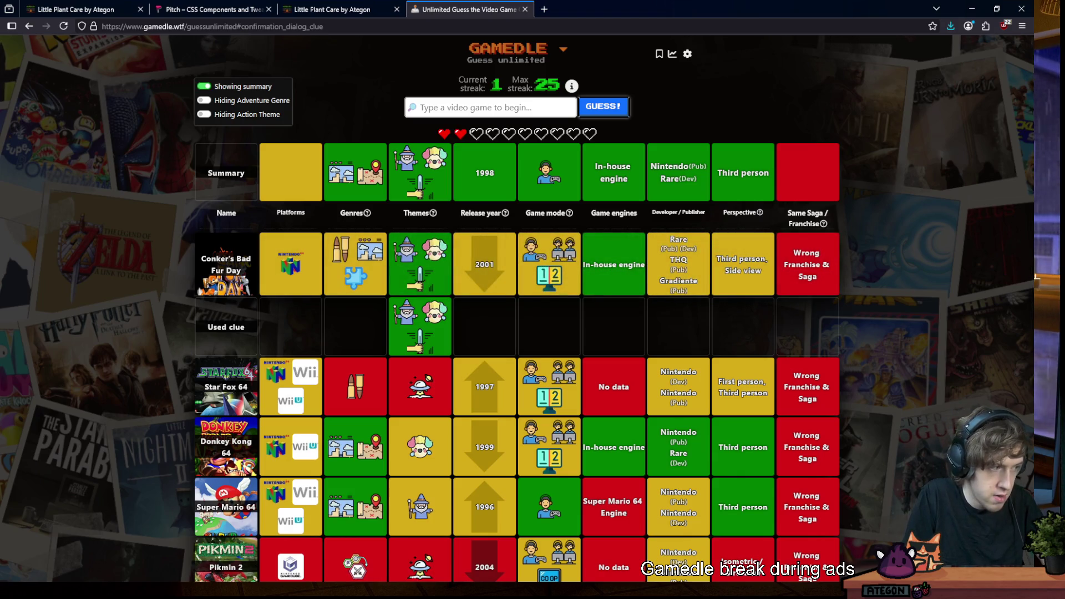
{"action": "type", "text": "wario"}
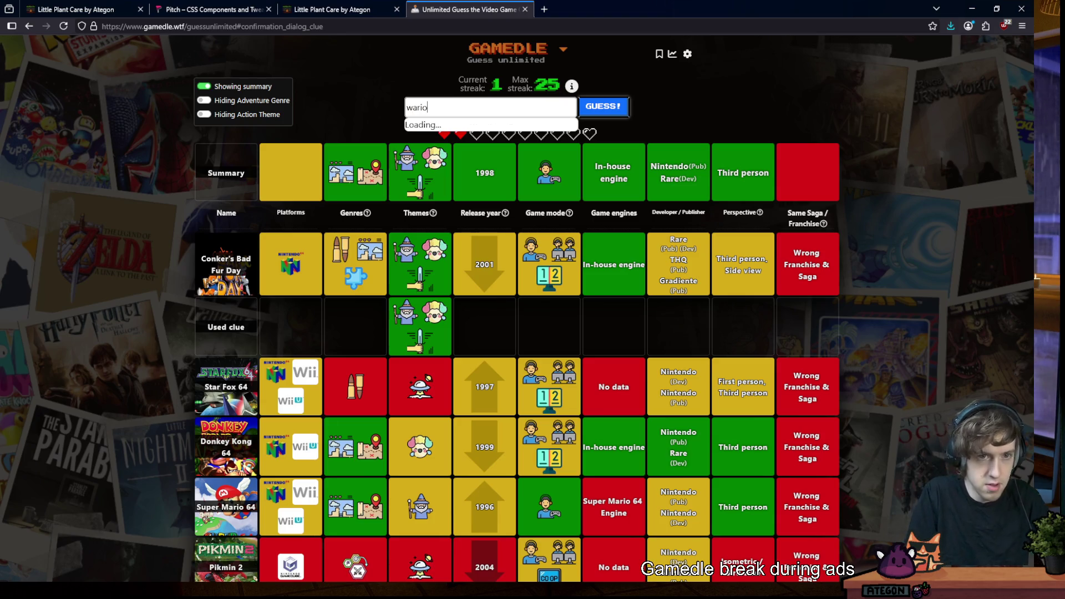
Browse the Wario suggestions around Wario Land 4 and War for the Overworld
{"action": "key", "text": "Down"}
{"action": "key", "text": "Down"}
{"action": "key", "text": "Down"}
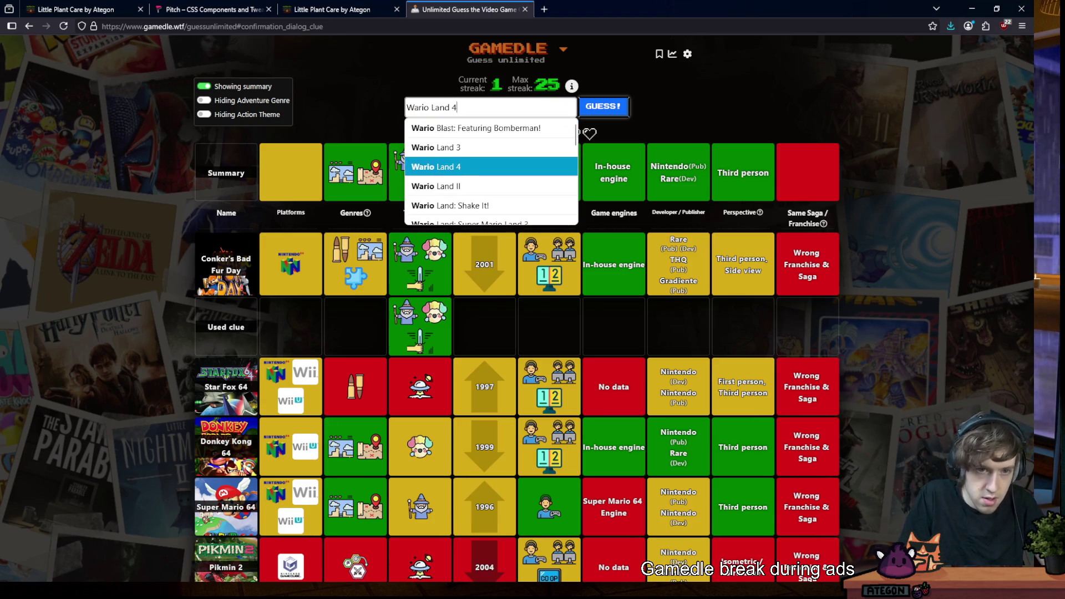
{"action": "key", "text": "Down"}
{"action": "key", "text": "Down"}
{"action": "key", "text": "Down"}
{"action": "key", "text": "Down"}
{"action": "key", "text": "Down"}
{"action": "key", "text": "Down"}
{"action": "key", "text": "Down"}
{"action": "key", "text": "Down"}
{"action": "key", "text": "Down"}
{"action": "key", "text": "Down"}
{"action": "key", "text": "Down"}
{"action": "key", "text": "Down"}
{"action": "key", "text": "Down"}
{"action": "key", "text": "Down"}
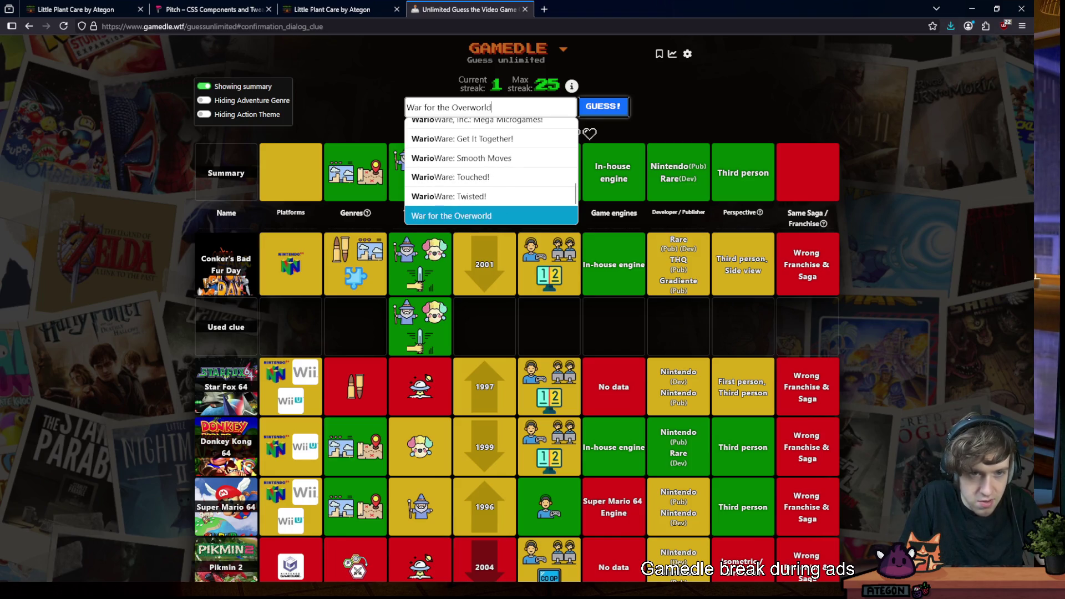
{"action": "key", "text": "Up"}
{"action": "key", "text": "Up"}
{"action": "key", "text": "Up"}
{"action": "key", "text": "Down"}
{"action": "key", "text": "Down"}
{"action": "key", "text": "Down"}
{"action": "key", "text": "Down"}
{"action": "key", "text": "Down"}
{"action": "key", "text": "Down"}
{"action": "key", "text": "Down"}
{"action": "key", "text": "Up"}
{"action": "key", "text": "Up"}
{"action": "key", "text": "Up"}
{"action": "key", "text": "Up"}
{"action": "key", "text": "Up"}
{"action": "key", "text": "Up"}
{"action": "key", "text": "Up"}
{"action": "key", "text": "Up"}
{"action": "key", "text": "Up"}
{"action": "key", "text": "Down"}
{"action": "key", "text": "Up"}
{"action": "key", "text": "Up"}
{"action": "key", "text": "Up"}
Browse Wario Land II, Game & Wario and Virtual Boy Wario Land, then close the list without guessing
{"action": "key", "text": "Down"}
{"action": "key", "text": "Up"}
{"action": "key", "text": "Down"}
{"action": "key", "text": "Down"}
{"action": "key", "text": "Down"}
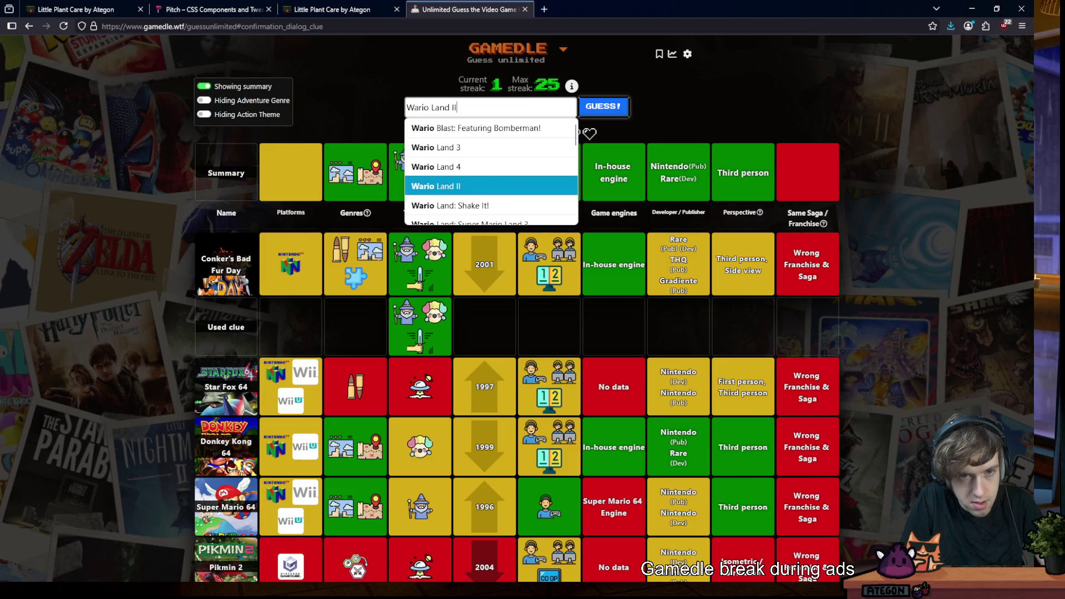
{"action": "key", "text": "Down"}
{"action": "key", "text": "Down"}
{"action": "key", "text": "Down"}
{"action": "key", "text": "Down"}
{"action": "key", "text": "Down"}
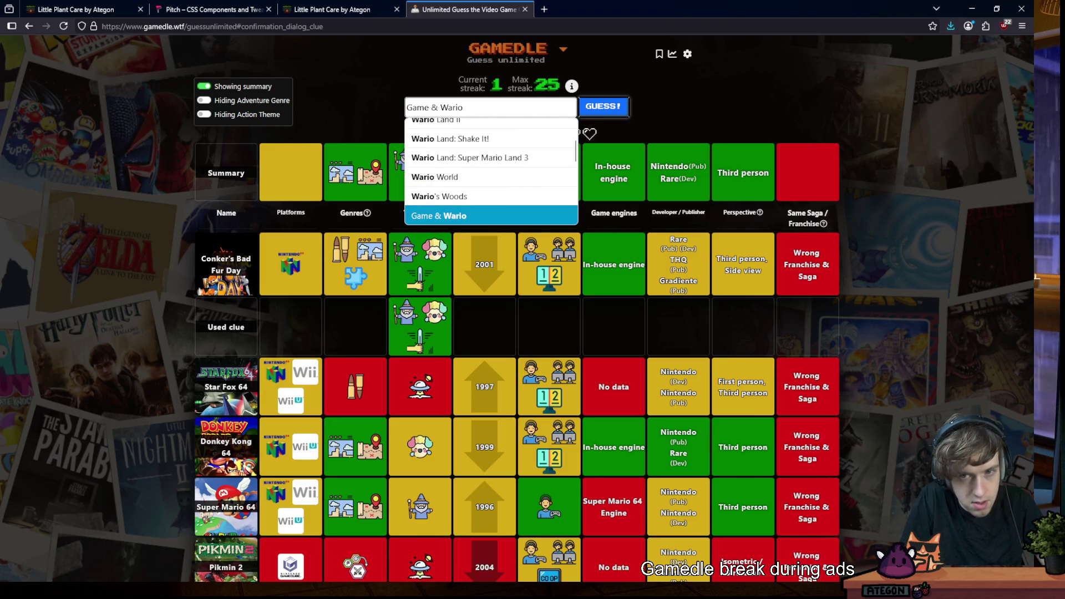
{"action": "key", "text": "Up"}
{"action": "key", "text": "Up"}
{"action": "key", "text": "Down"}
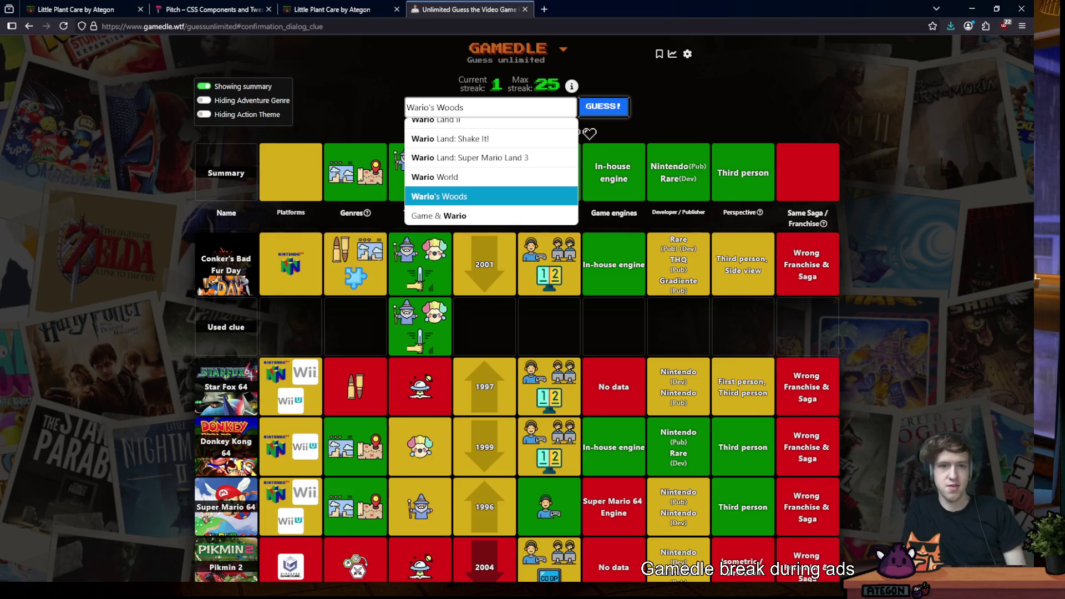
{"action": "key", "text": "Down"}
{"action": "key", "text": "Down"}
{"action": "key", "text": "Down"}
{"action": "key", "text": "Down"}
{"action": "key", "text": "Up"}
{"action": "key", "text": "Up"}
{"action": "key", "text": "Up"}
{"action": "key", "text": "Return"}
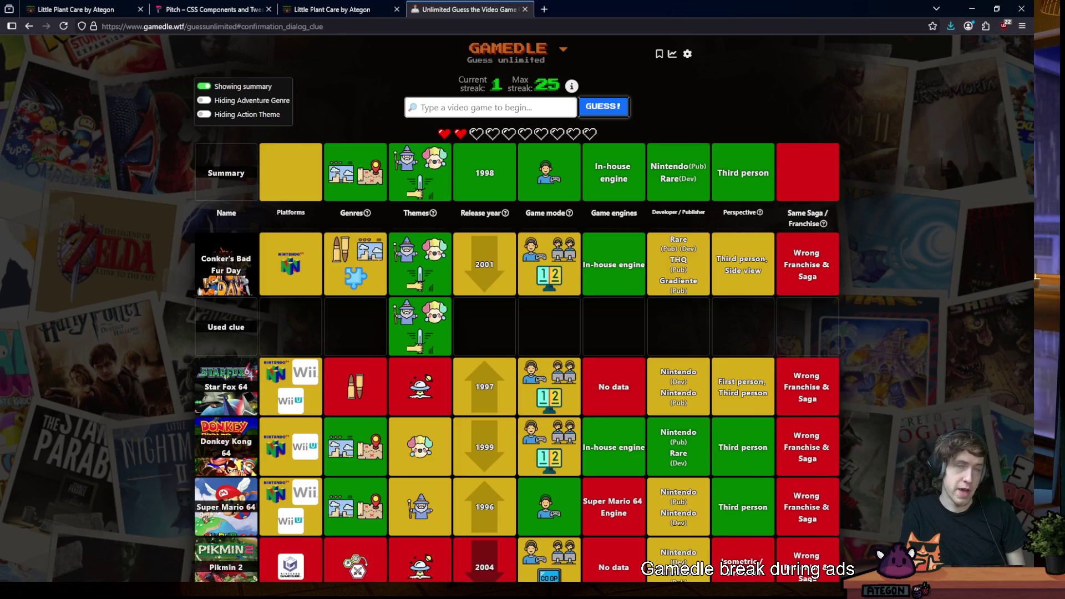
{"action": "type", "text": "ba"}
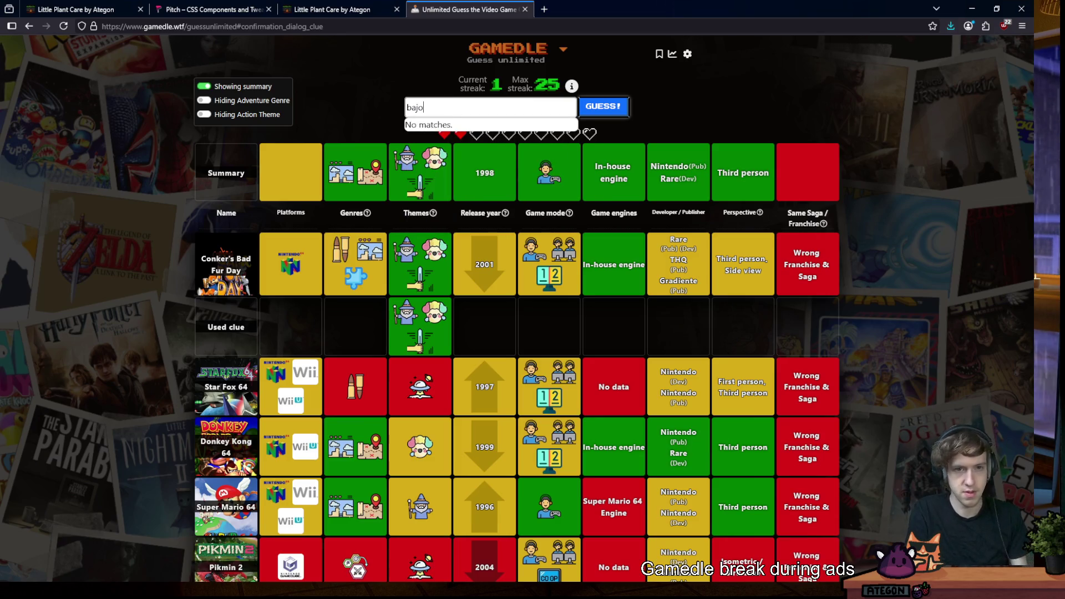
{"action": "type", "text": "njo"}
Guess Banjo-Kazooie correctly, then switch to the Little Plant Care itch.io page
{"action": "key", "text": "Down"}
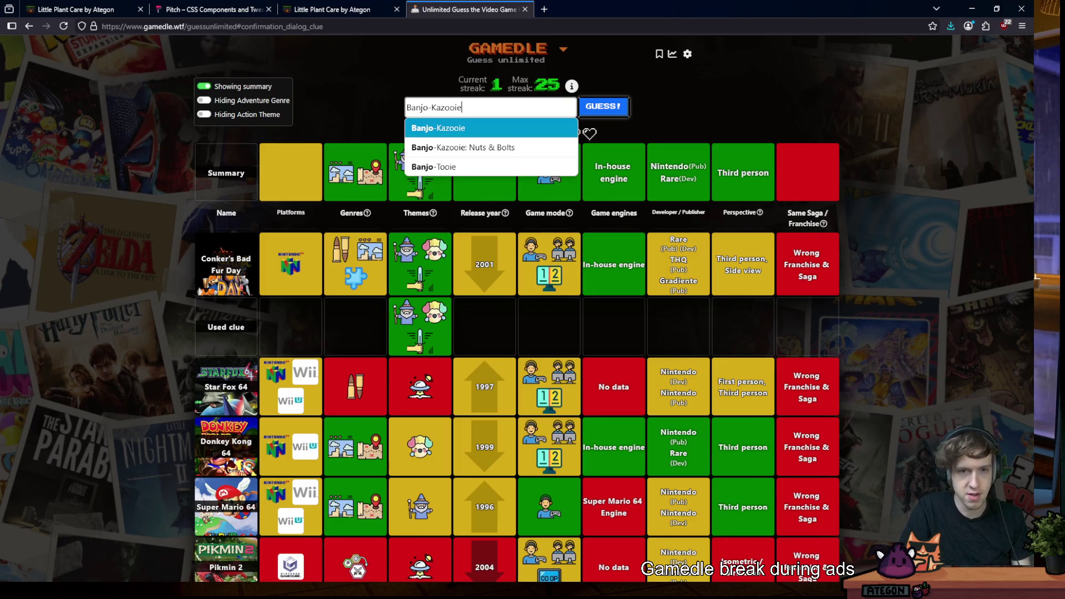
{"action": "key", "text": "Return"}
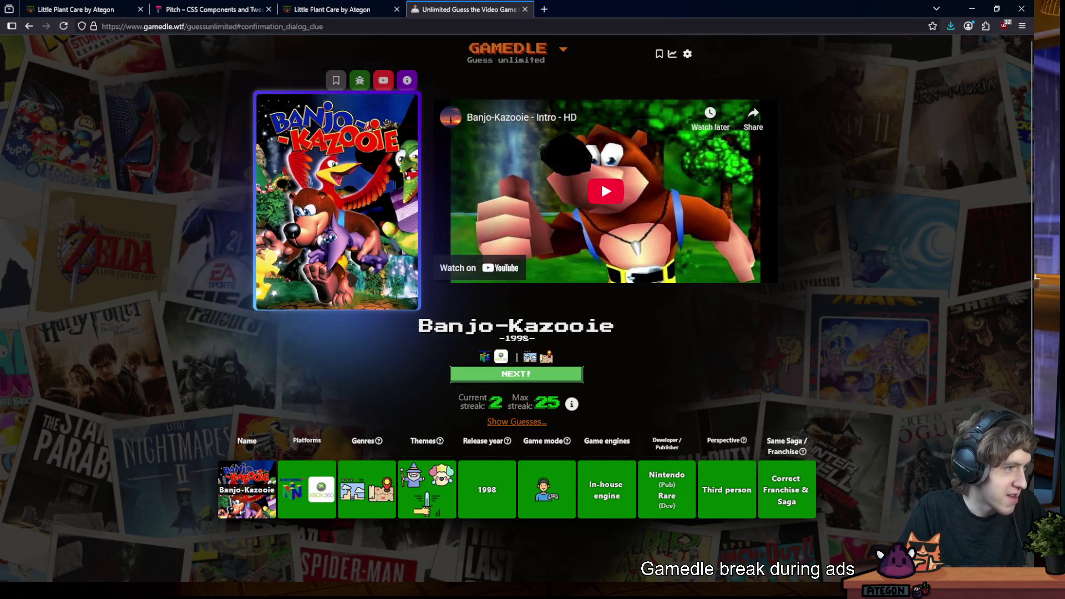
{"action": "left_click", "coordinate": [79, 9]}
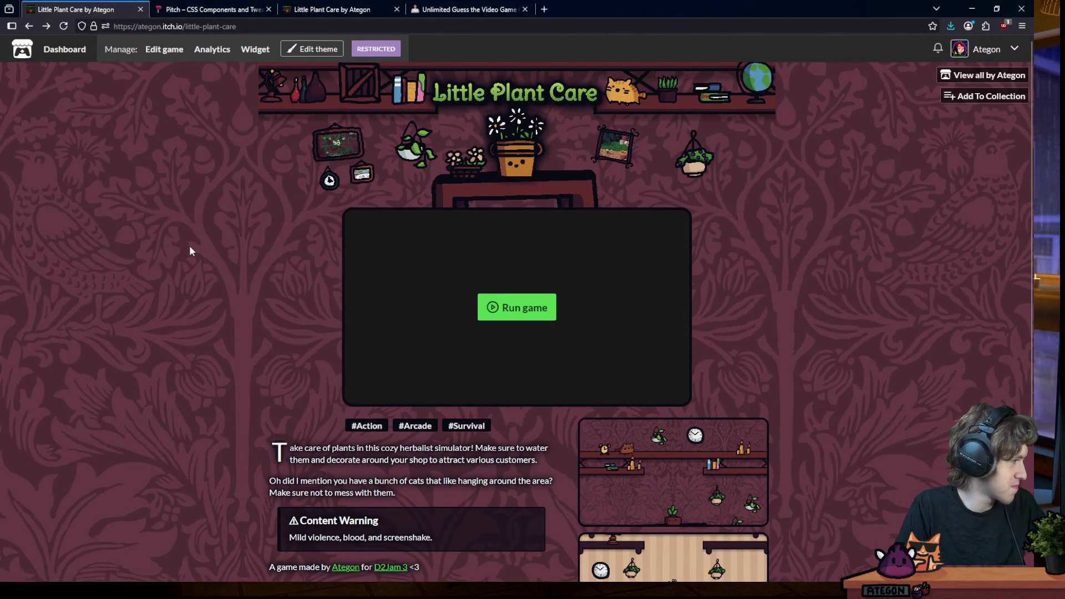
{"action": "scroll", "coordinate": [189, 245], "scroll_direction": "down", "scroll_amount": 2}
{"action": "scroll", "coordinate": [189, 245], "scroll_direction": "down", "scroll_amount": 1}
{"action": "scroll", "coordinate": [194, 250], "scroll_direction": "up", "scroll_amount": 3}
{"action": "scroll", "coordinate": [195, 249], "scroll_direction": "up", "scroll_amount": 1}
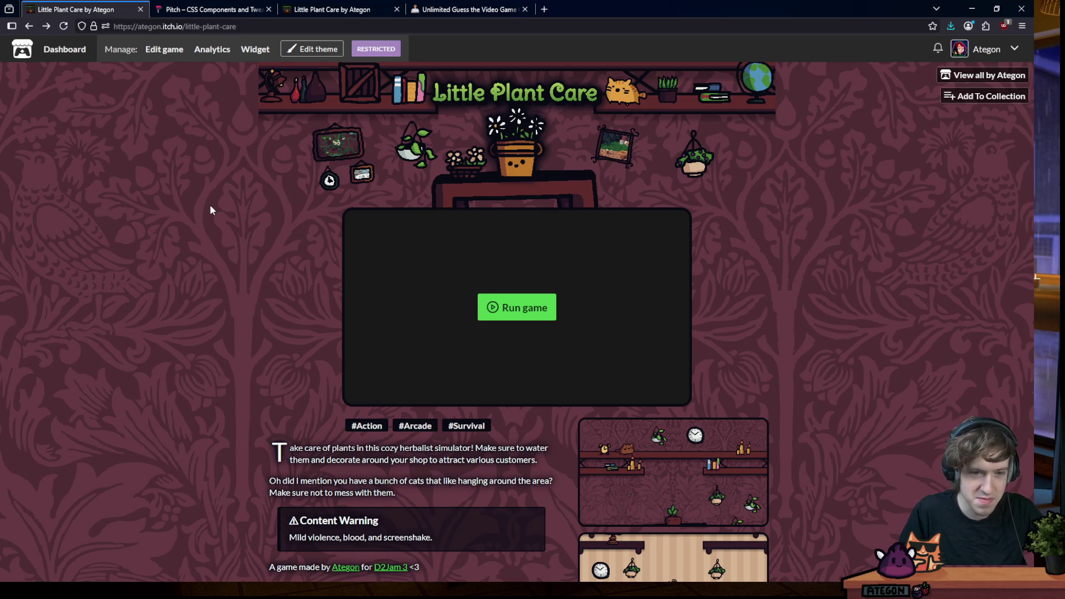
{"action": "scroll", "coordinate": [631, 407], "scroll_direction": "down", "scroll_amount": 2}
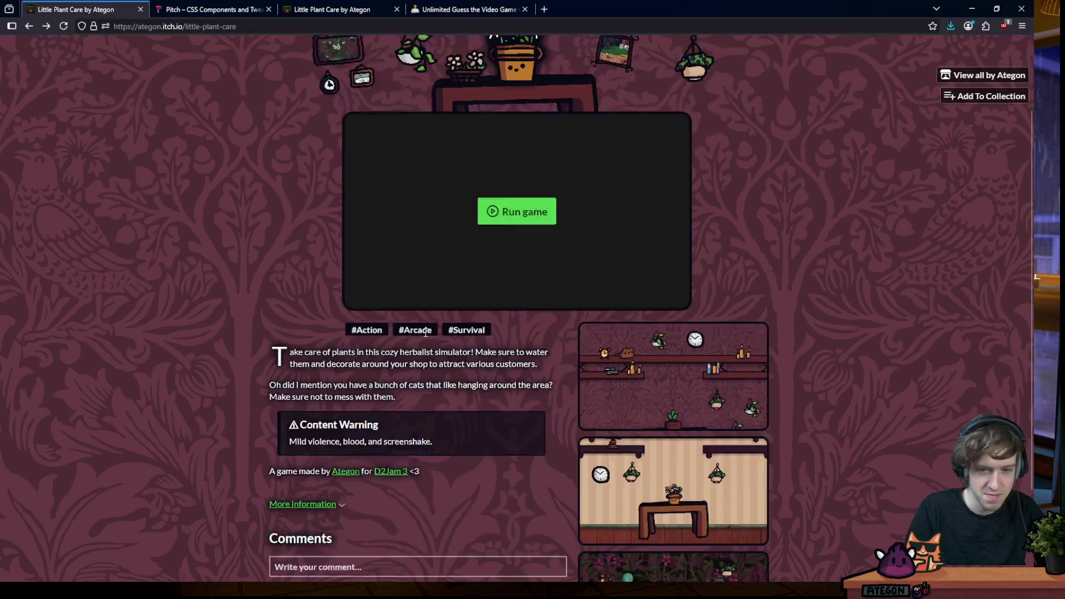
{"action": "scroll", "coordinate": [790, 342], "scroll_direction": "down", "scroll_amount": 2}
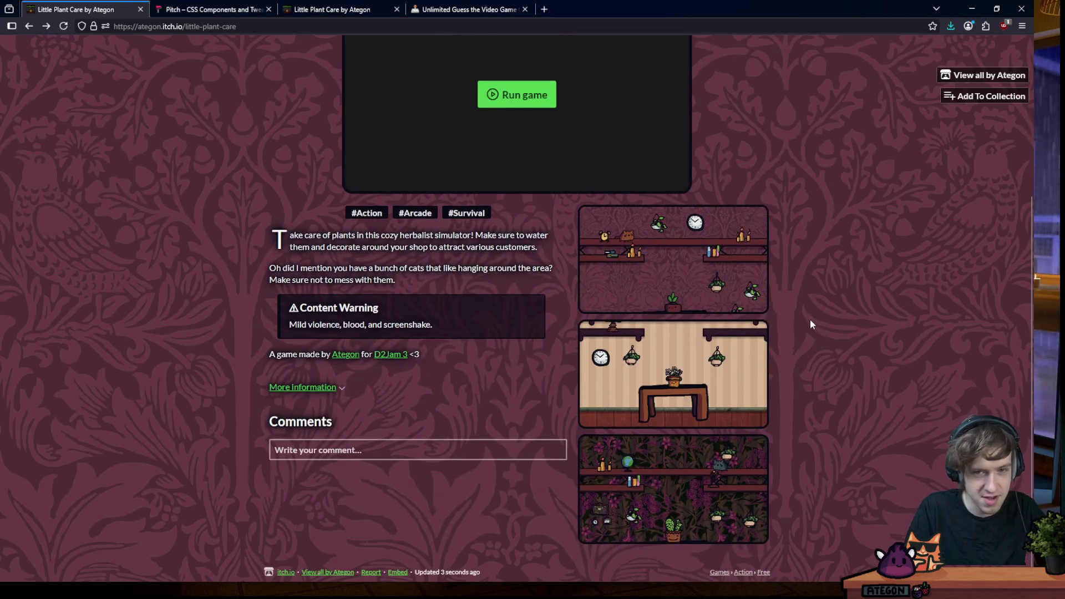
{"action": "middle_click", "coordinate": [815, 344]}
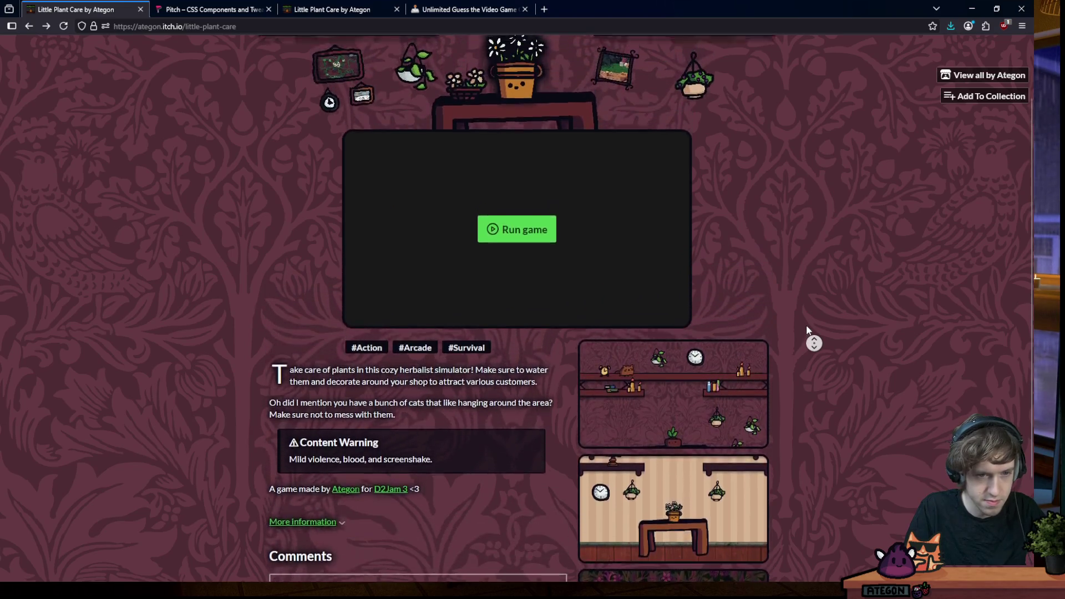
{"action": "middle_click", "coordinate": [816, 357]}
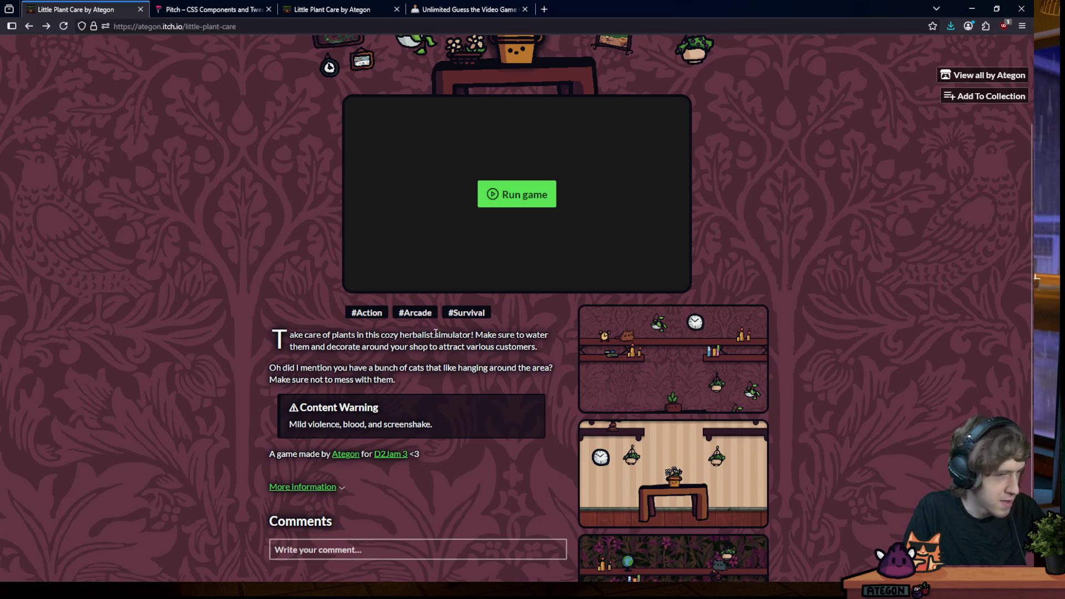
{"action": "middle_click", "coordinate": [872, 324]}
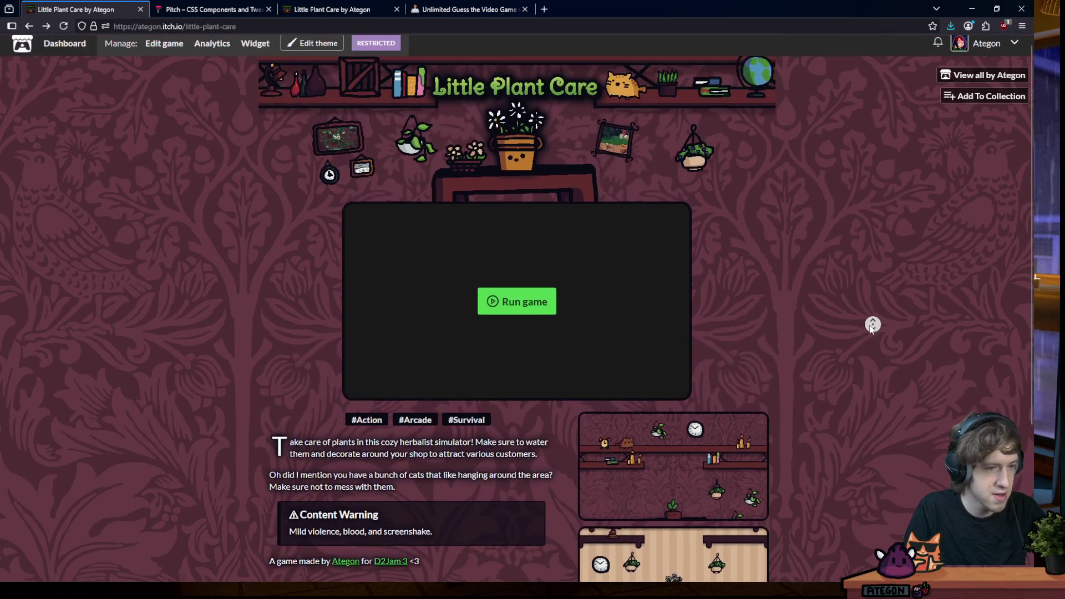
{"action": "middle_click", "coordinate": [867, 275]}
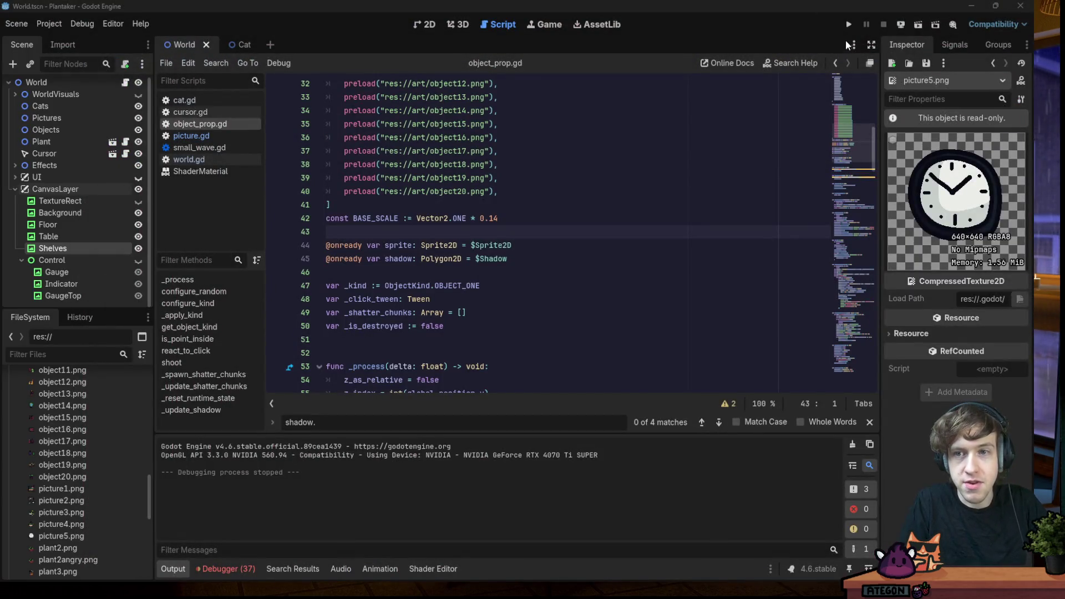
Run the Plantaker game maximized for testing, then close it to return to the editor
{"action": "left_click", "coordinate": [849, 23]}
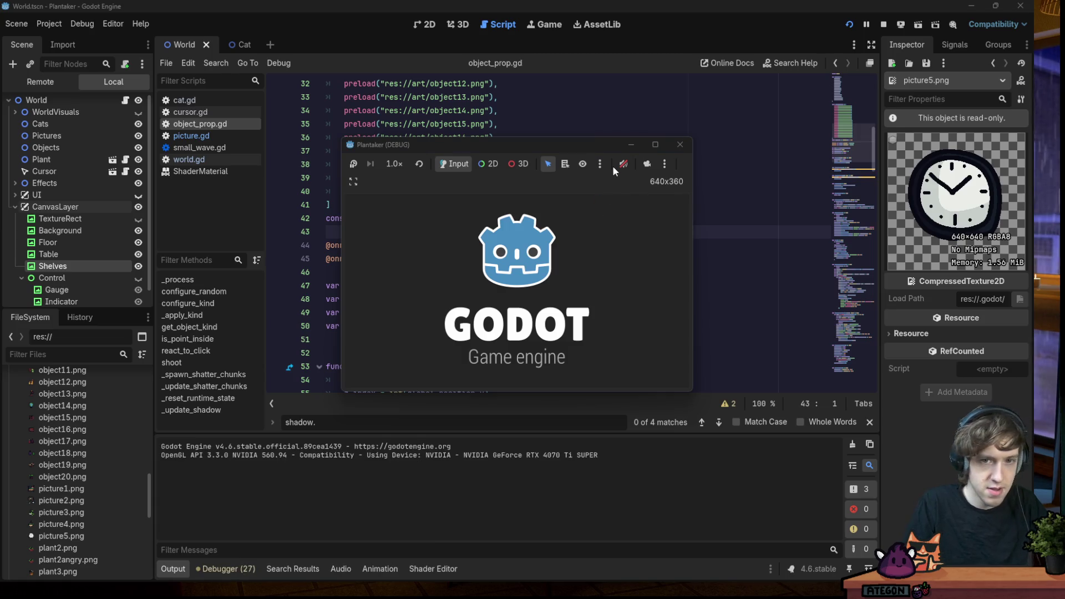
{"action": "double_click", "coordinate": [603, 143]}
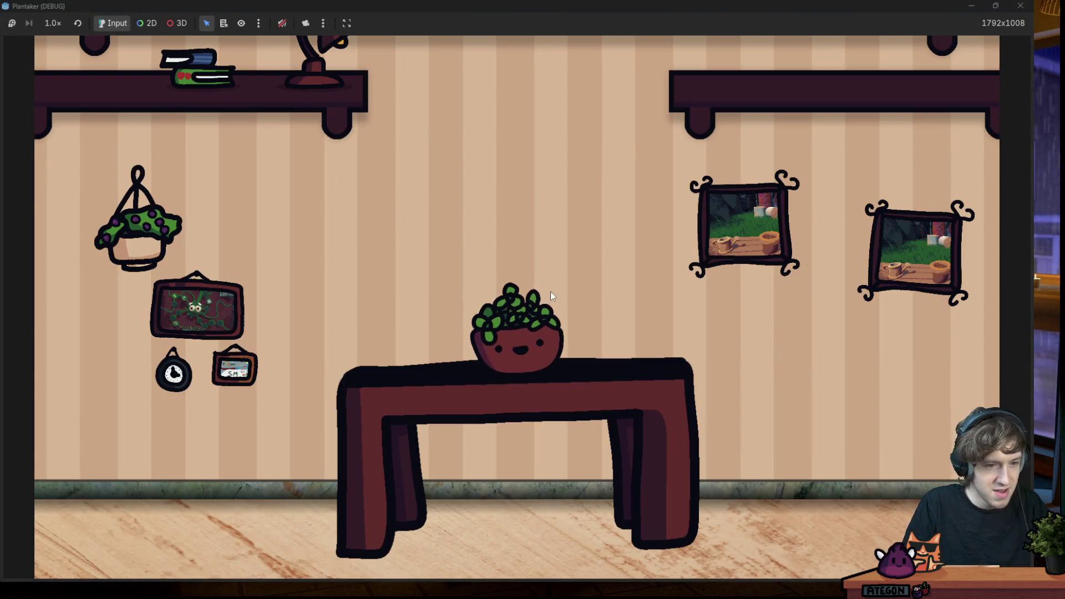
{"action": "scroll", "coordinate": [511, 304], "scroll_direction": "up", "scroll_amount": 3}
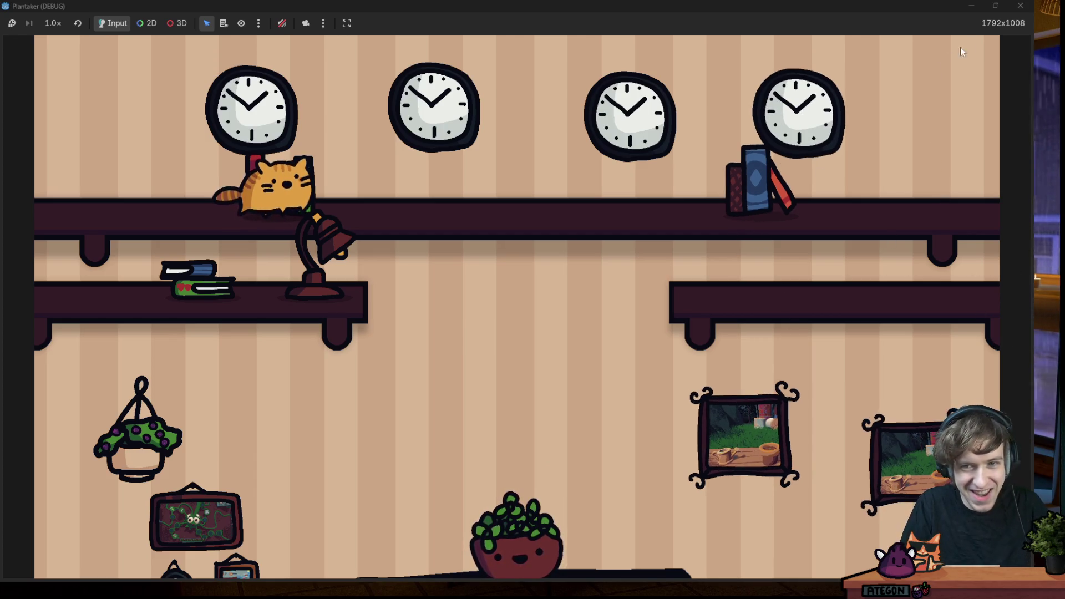
{"action": "left_click", "coordinate": [1021, 7]}
In the 2D view, toggle the TextureRect node so it ends up hidden
{"action": "left_click", "coordinate": [138, 201]}
{"action": "left_click", "coordinate": [428, 25]}
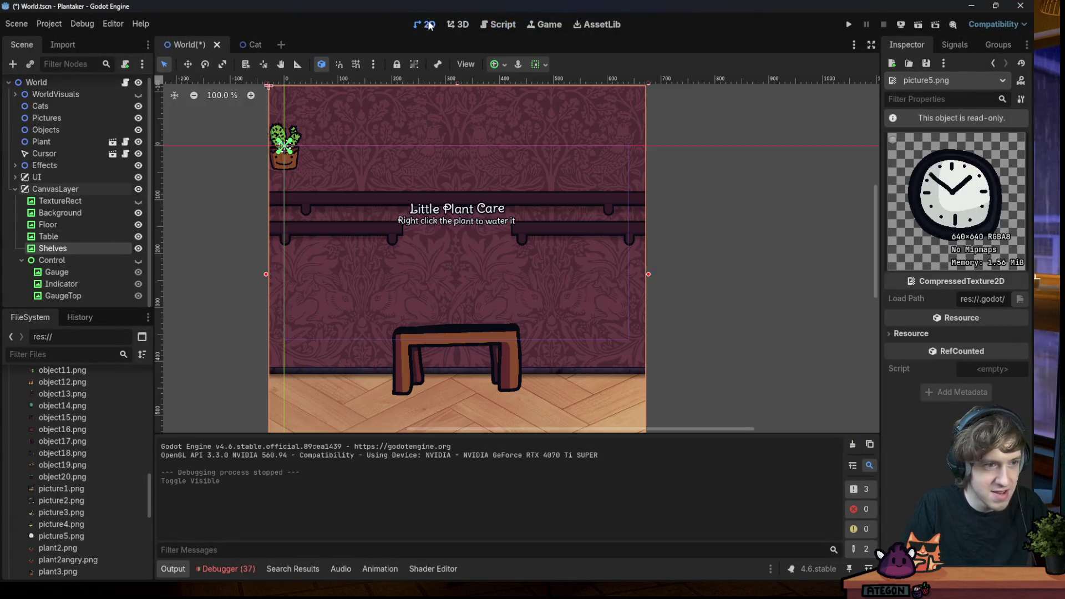
{"action": "left_click", "coordinate": [138, 200]}
{"action": "left_click", "coordinate": [138, 202]}
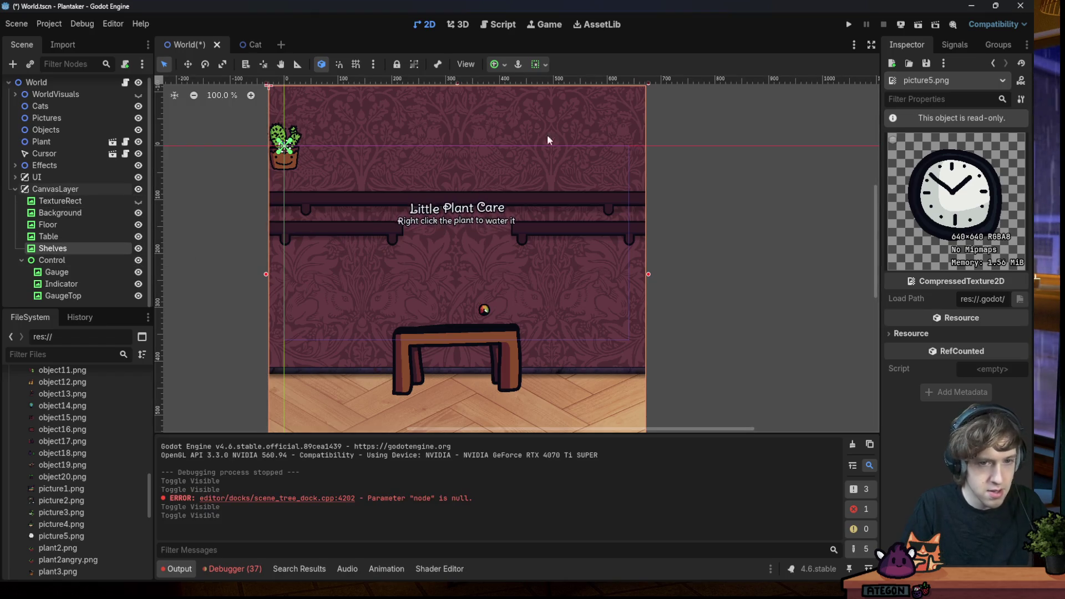
Save and run the World scene, water the plant, then stop the game
{"action": "left_click", "coordinate": [846, 24]}
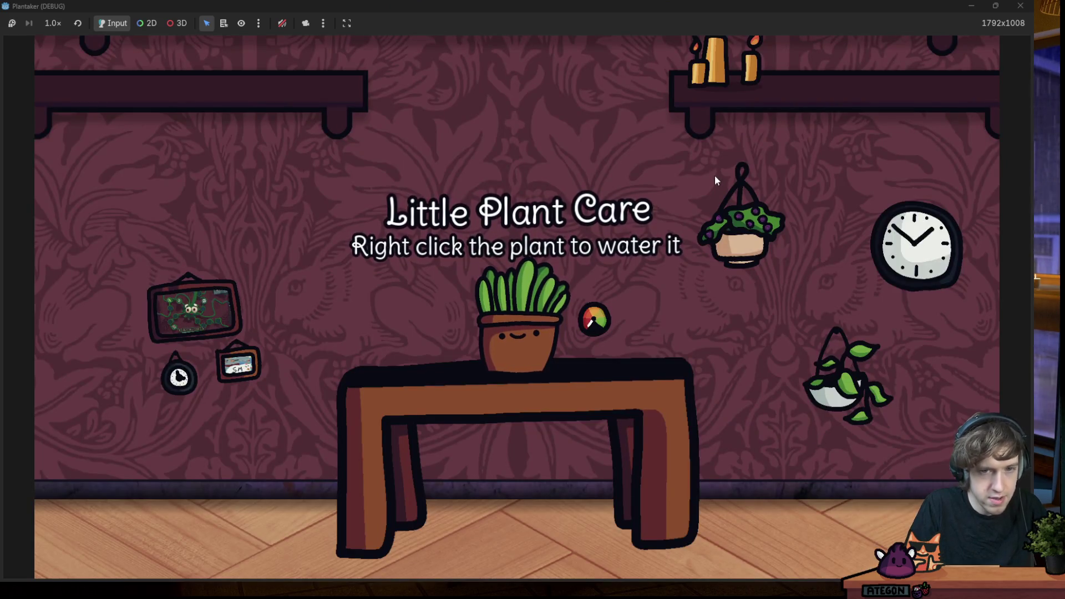
{"action": "right_click", "coordinate": [532, 316]}
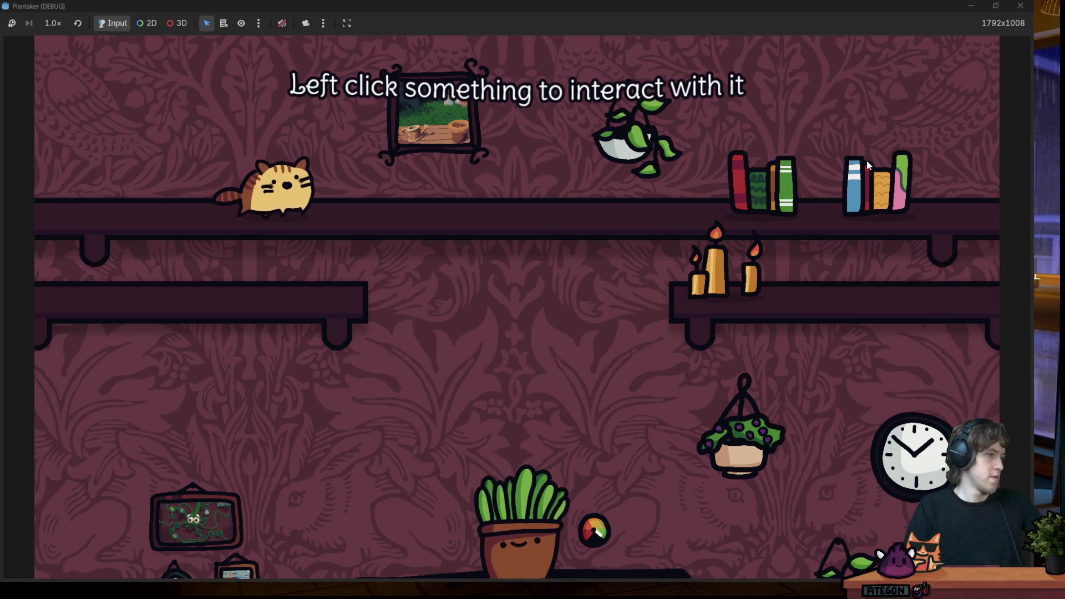
{"action": "left_click", "coordinate": [1021, 6]}
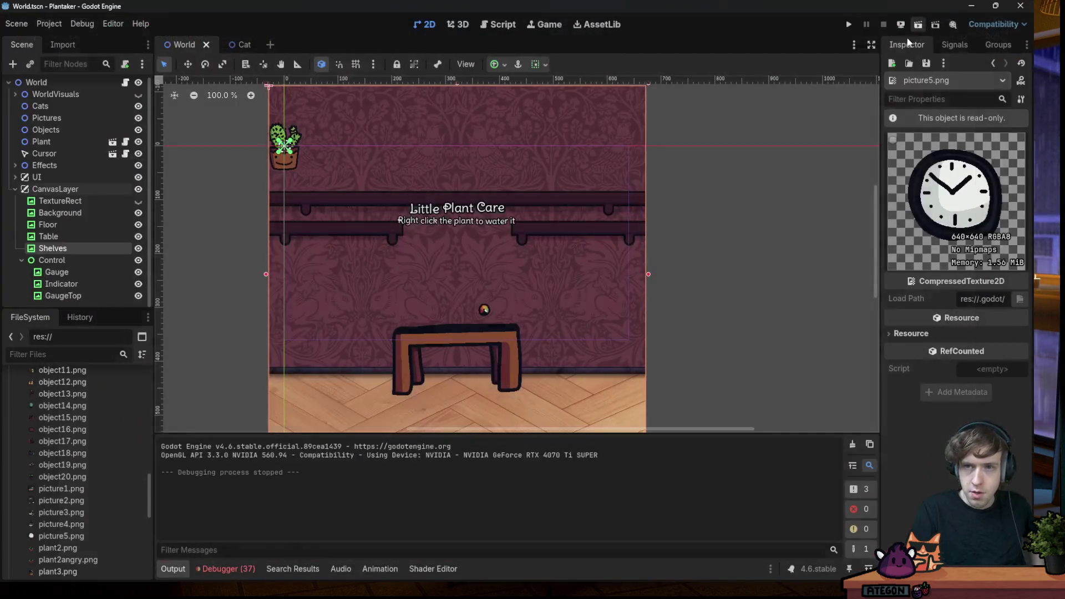
Run and stop another Plantaker test, then Alt+Tab to the browser
{"action": "left_click", "coordinate": [842, 23]}
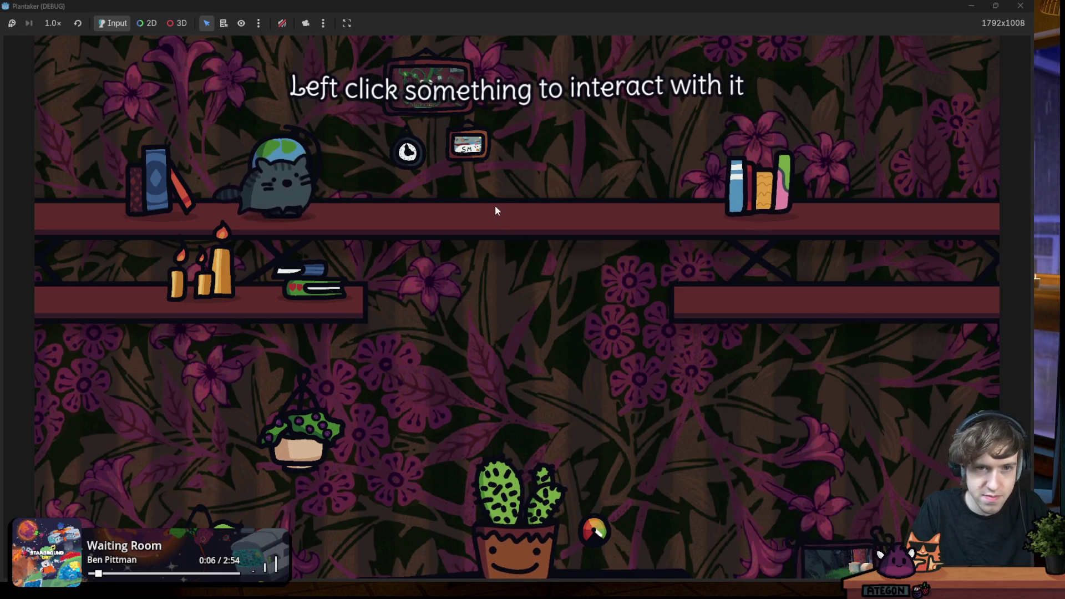
{"action": "left_click", "coordinate": [1020, 5]}
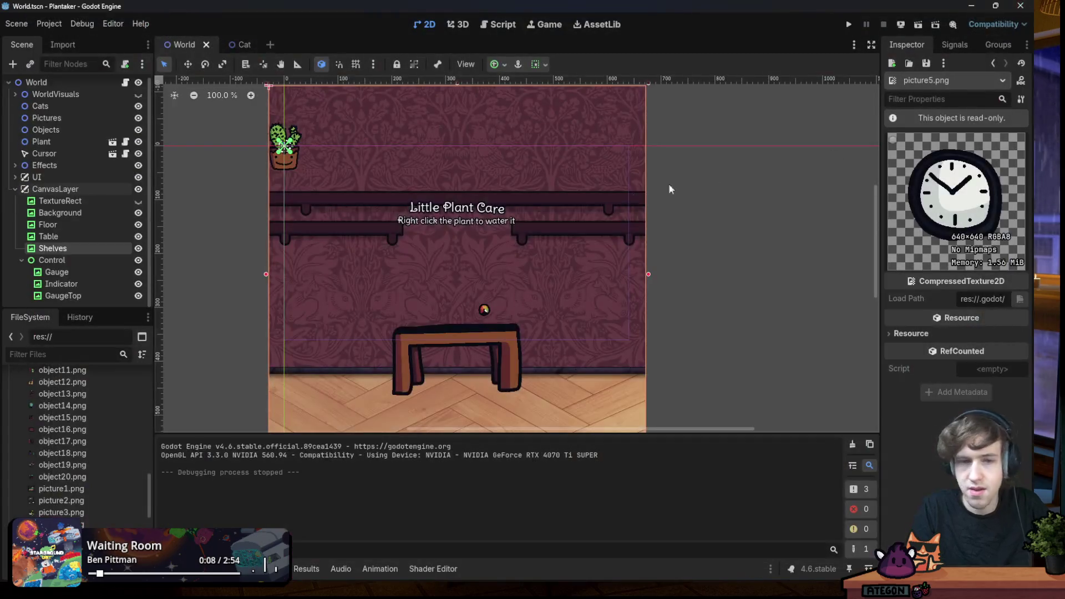
{"action": "scroll", "coordinate": [386, 260], "scroll_direction": "up", "scroll_amount": 4}
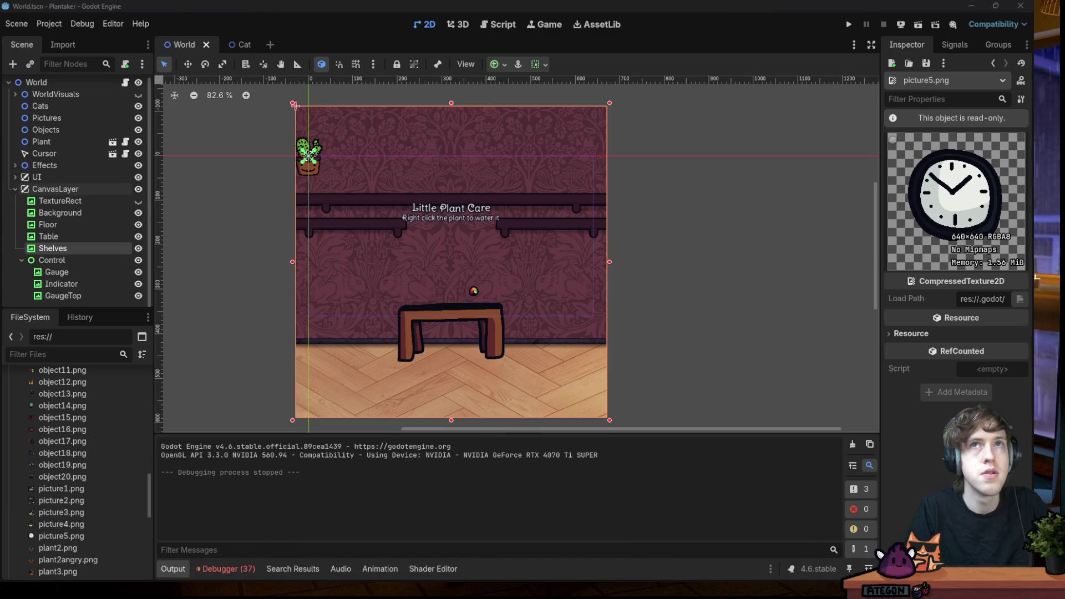
{"action": "key", "text": "alt+Tab"}
Maximize the browser, open the page's theme editor and inspect the screenshot list element
{"action": "double_click", "coordinate": [601, 172]}
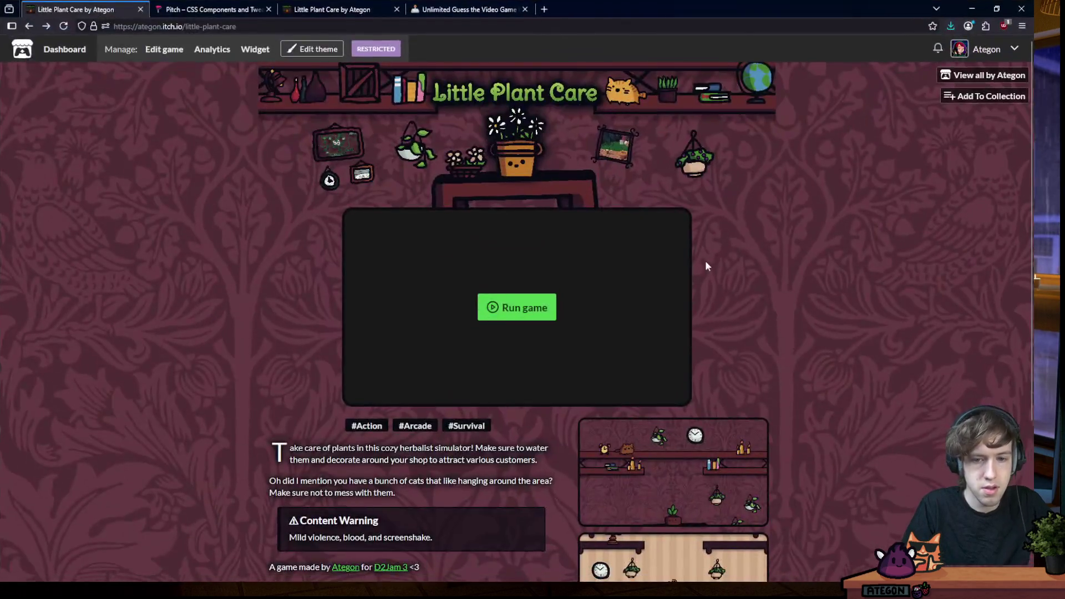
{"action": "scroll", "coordinate": [613, 380], "scroll_direction": "down", "scroll_amount": 3}
{"action": "scroll", "coordinate": [554, 268], "scroll_direction": "up", "scroll_amount": 3}
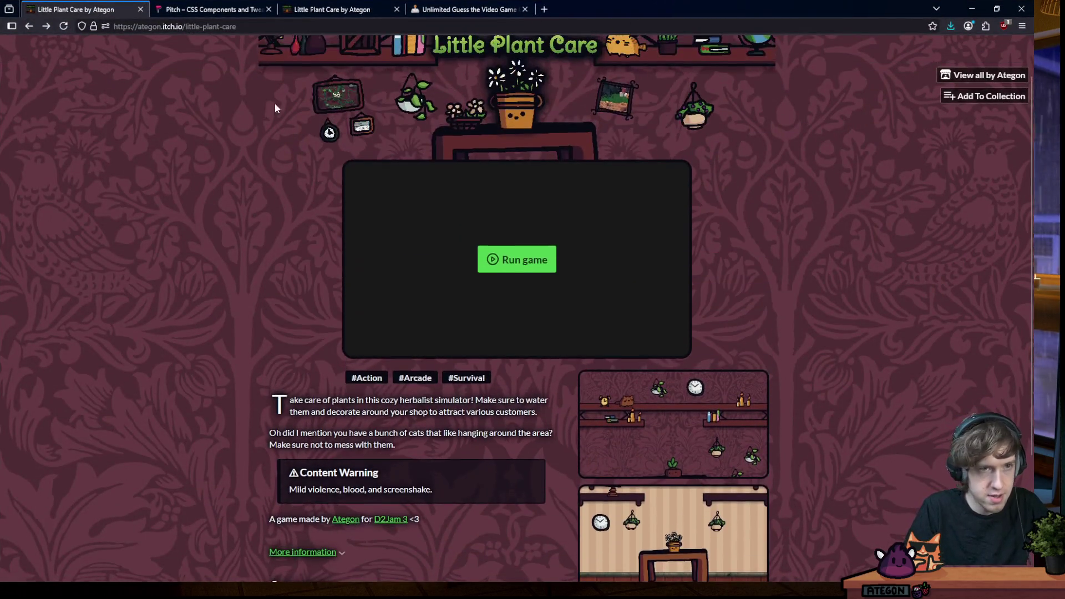
{"action": "left_click", "coordinate": [318, 49]}
{"action": "scroll", "coordinate": [313, 315], "scroll_direction": "down", "scroll_amount": 3}
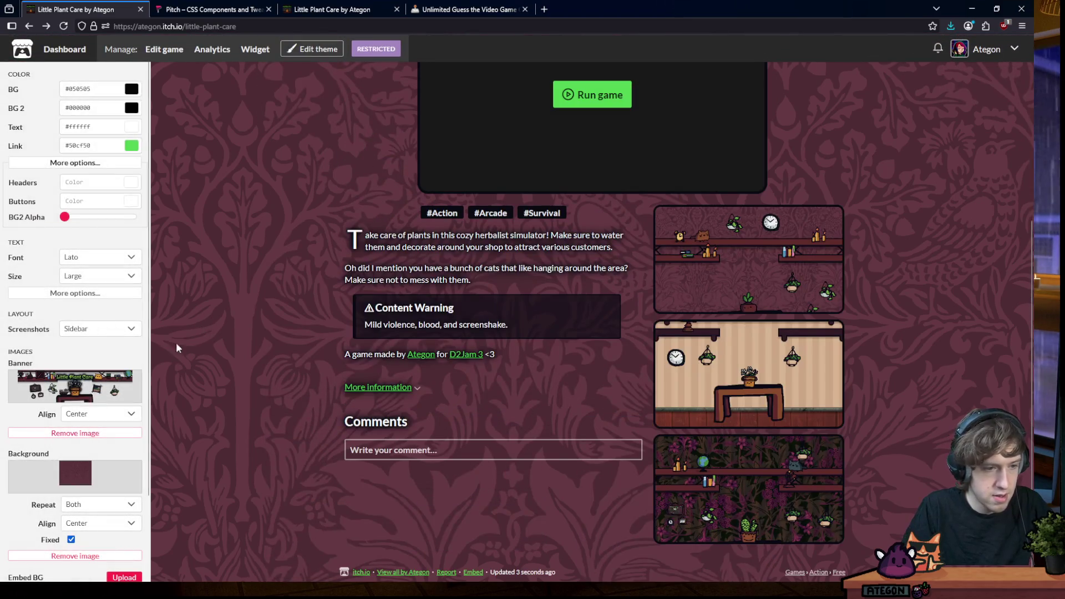
{"action": "scroll", "coordinate": [70, 365], "scroll_direction": "down", "scroll_amount": 2}
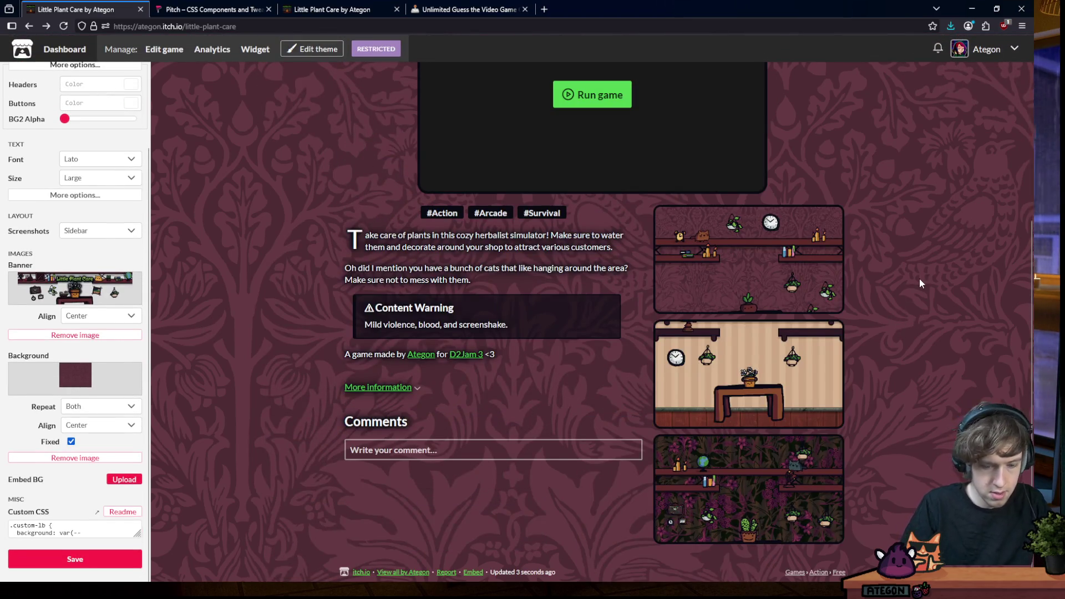
{"action": "key", "text": "ctrl+shift+c"}
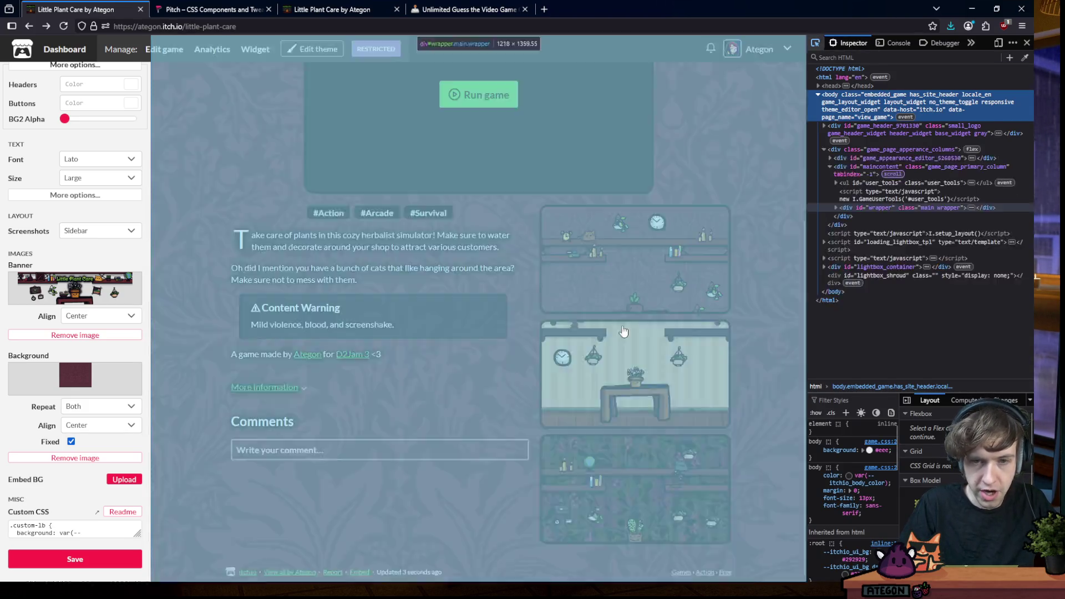
{"action": "left_click", "coordinate": [634, 323]}
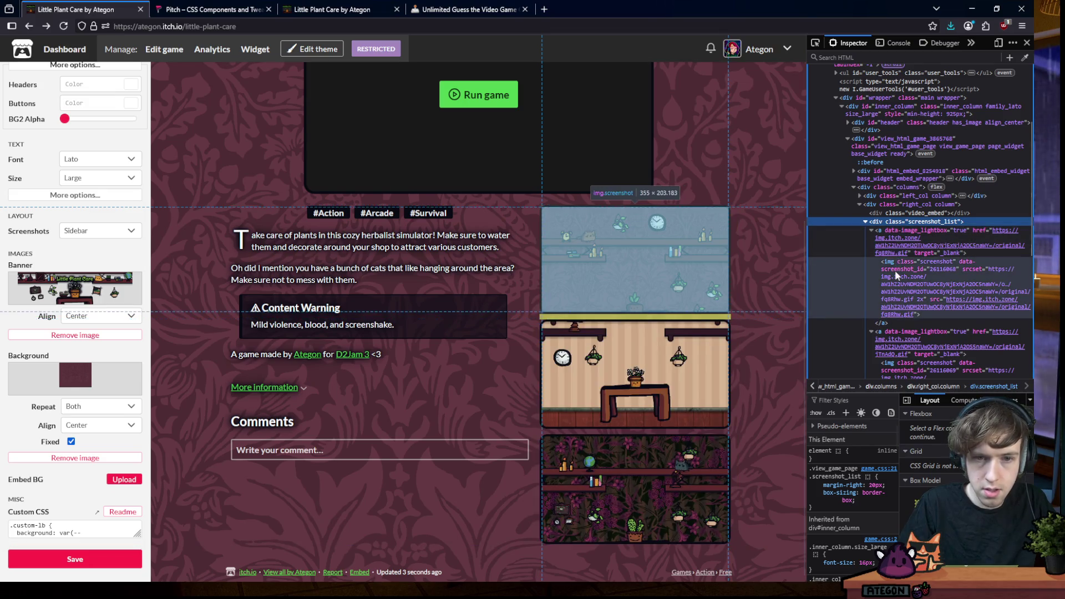
{"action": "scroll", "coordinate": [913, 275], "scroll_direction": "down", "scroll_amount": 3}
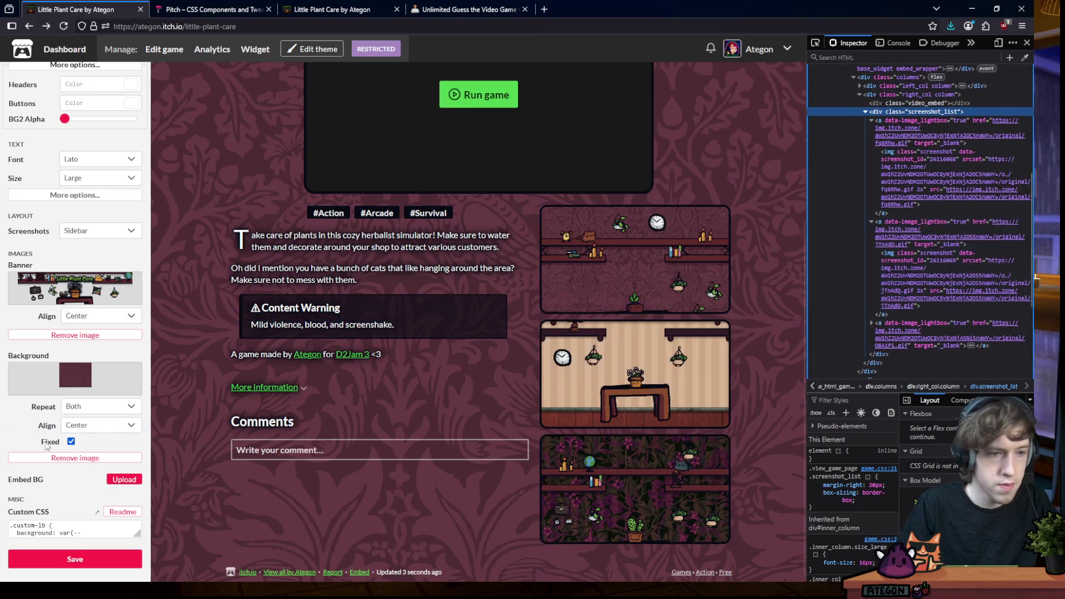
Select all the Custom CSS and copy the screenshot list element's markup
{"action": "left_click", "coordinate": [64, 525]}
{"action": "key", "text": "ctrl+a"}
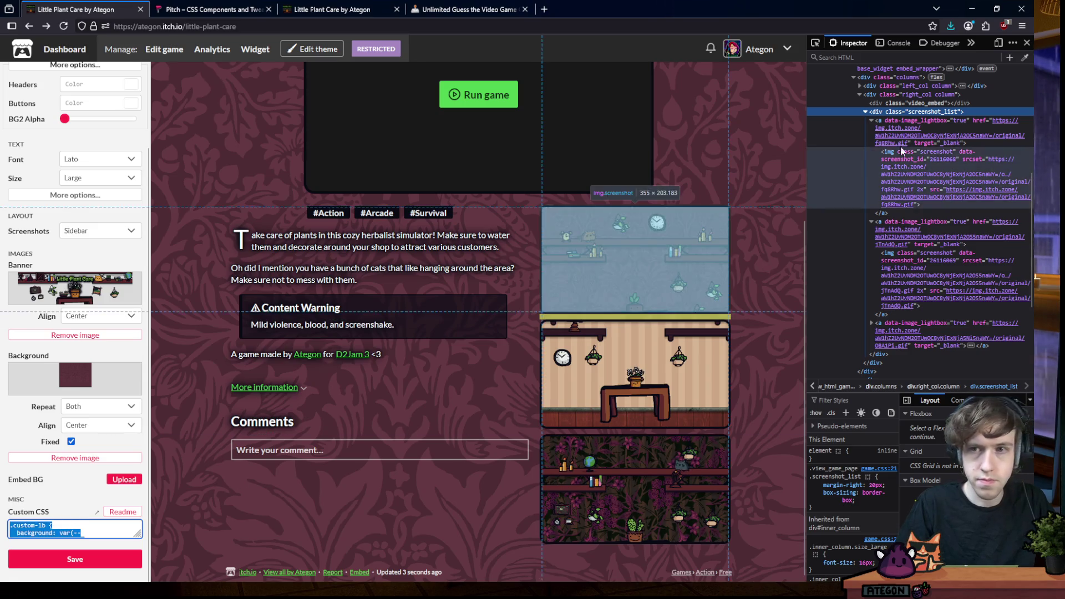
{"action": "right_click", "coordinate": [931, 114]}
{"action": "mouse_move", "coordinate": [943, 293]}
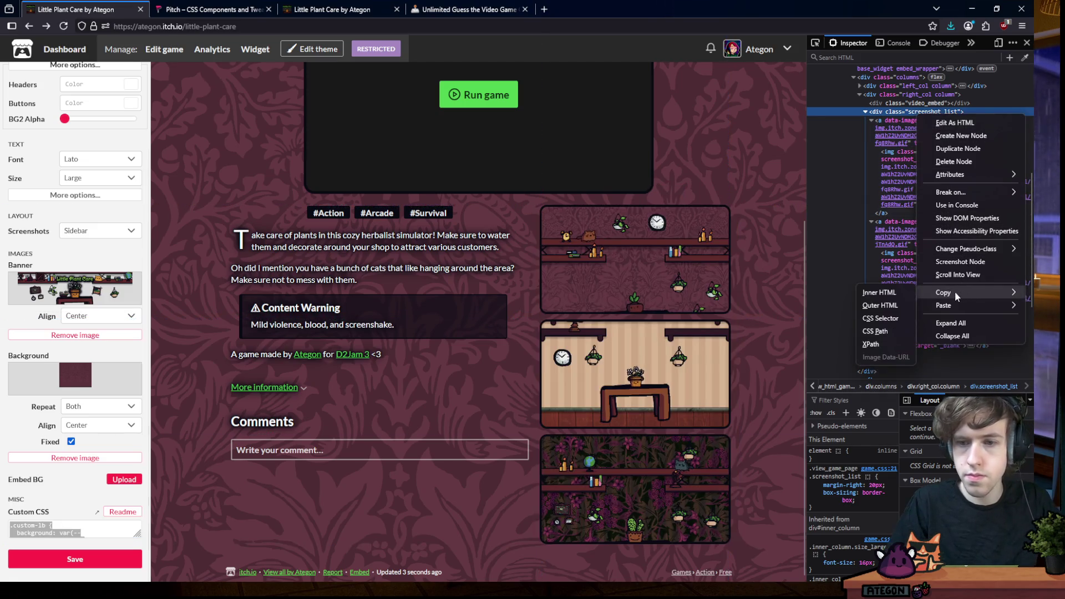
{"action": "left_click", "coordinate": [881, 306]}
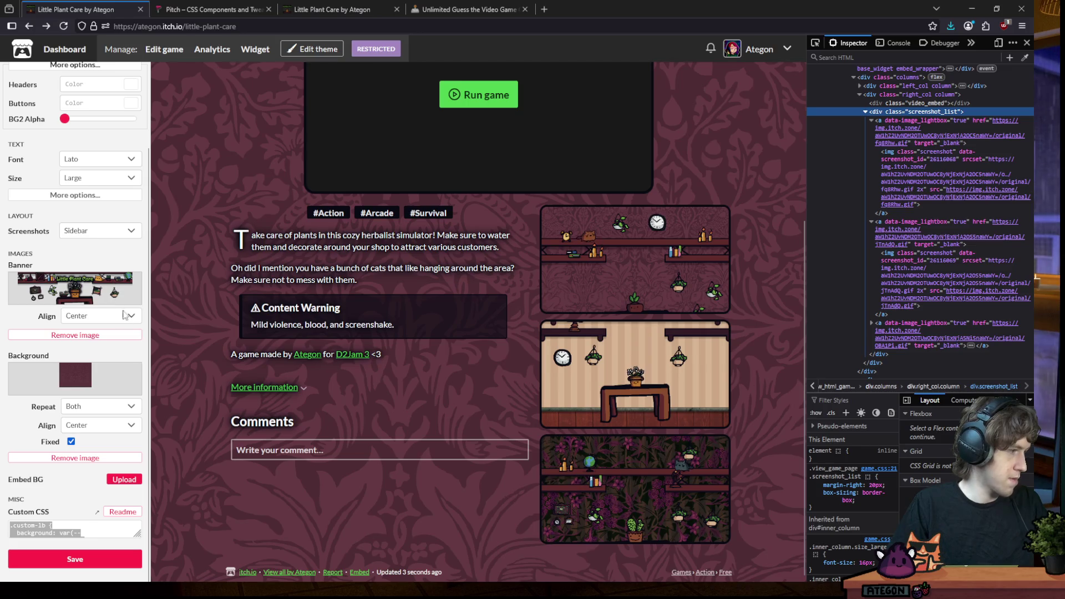
{"action": "scroll", "coordinate": [109, 530], "scroll_direction": "up", "scroll_amount": 1}
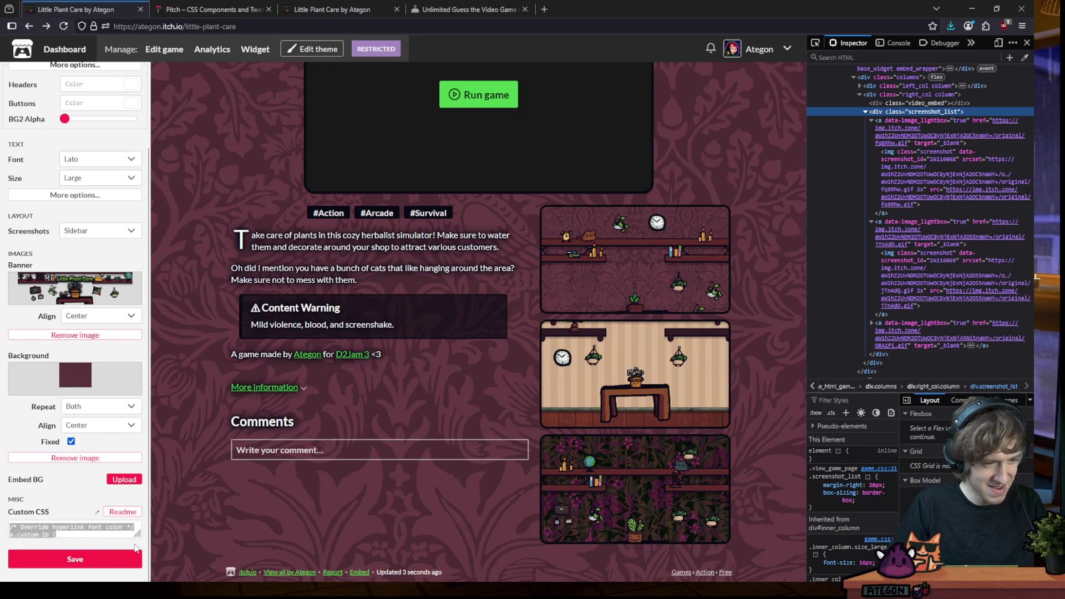
{"action": "left_click_drag", "start_coordinate": [133, 533], "coordinate": [134, 582]}
Paste two screenshot tilt rules, making the second target nth-child(2) at 2deg
{"action": "key", "text": "ctrl+a"}
{"action": "scroll", "coordinate": [98, 514], "scroll_direction": "down", "scroll_amount": 3}
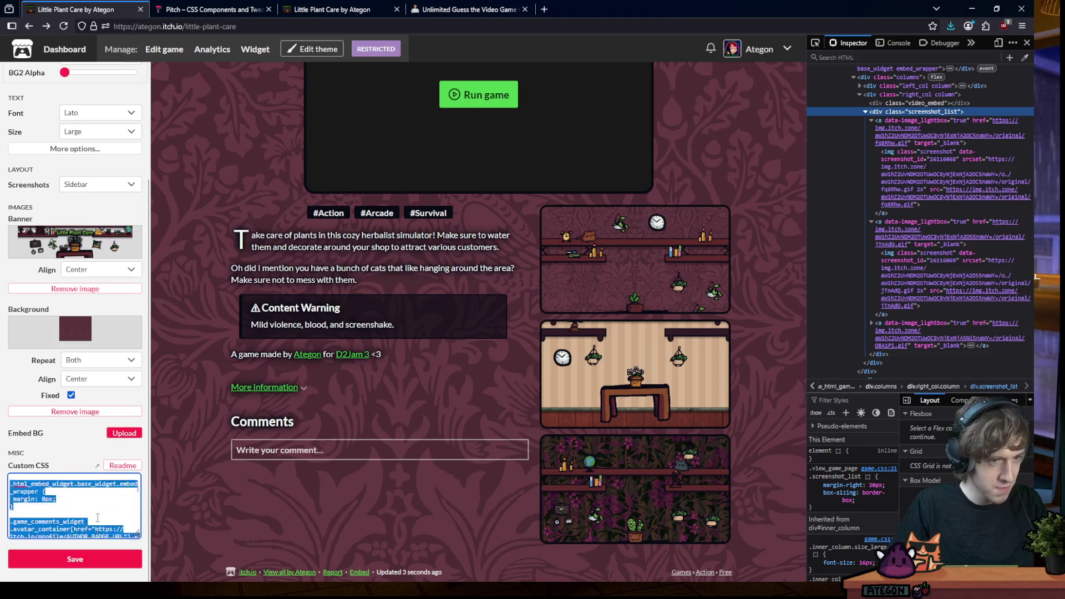
{"action": "scroll", "coordinate": [98, 514], "scroll_direction": "up", "scroll_amount": 2}
{"action": "scroll", "coordinate": [93, 507], "scroll_direction": "up", "scroll_amount": 2}
{"action": "scroll", "coordinate": [90, 500], "scroll_direction": "up", "scroll_amount": 2}
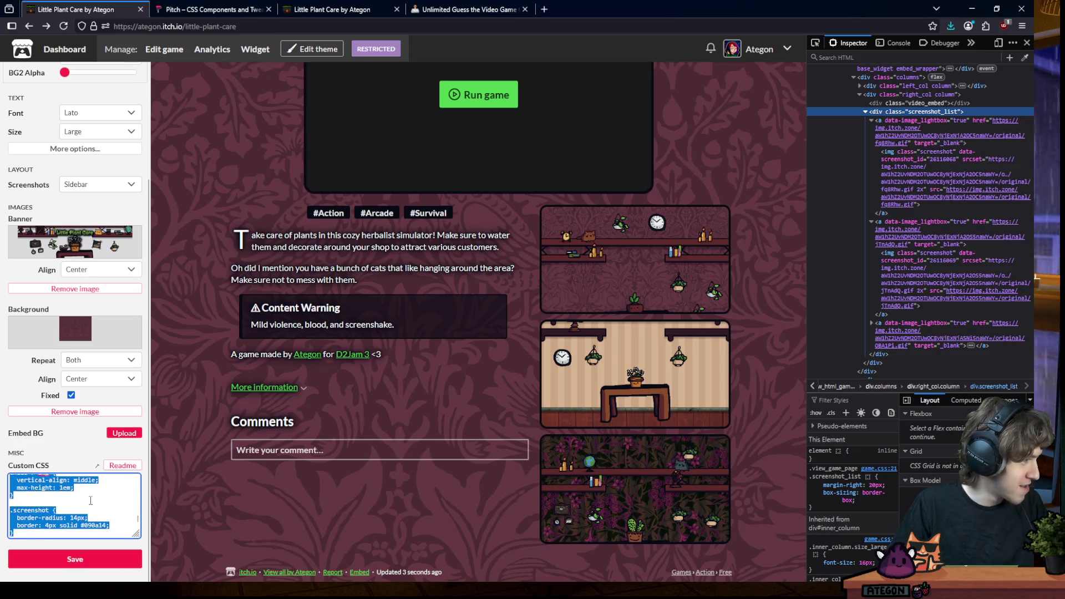
{"action": "left_click", "coordinate": [83, 492]}
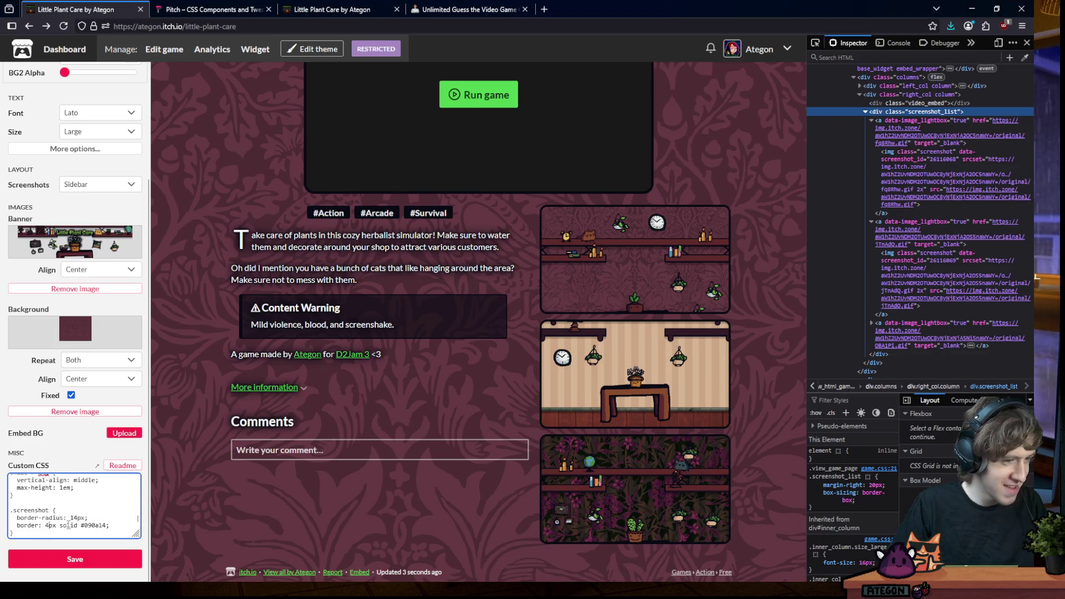
{"action": "key", "text": "ctrl+v"}
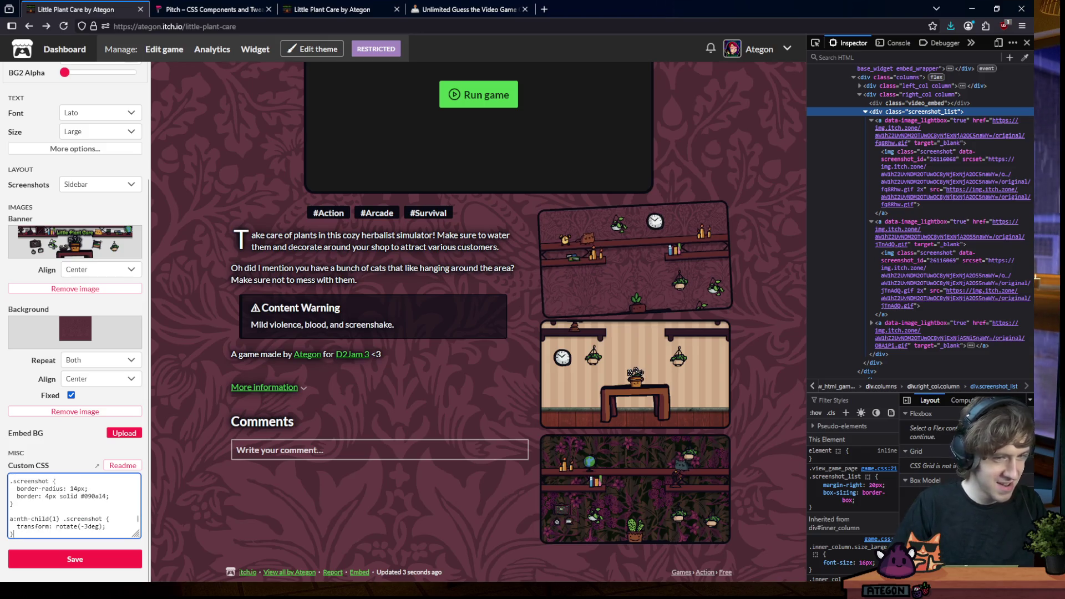
{"action": "key", "text": "ctrl+v"}
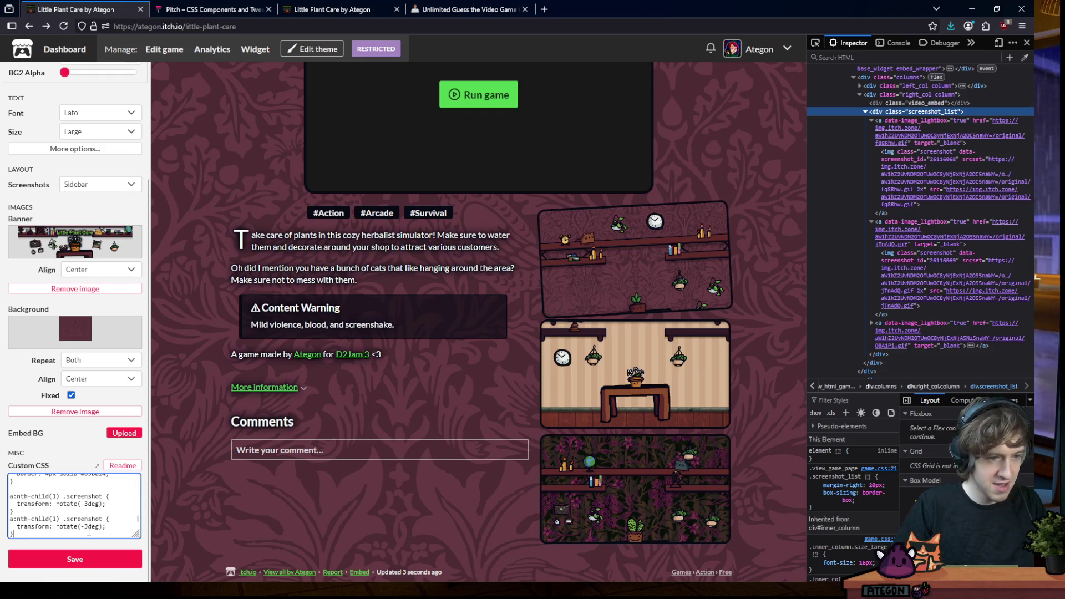
{"action": "key", "text": "BackSpace"}
{"action": "key", "text": "BackSpace"}
{"action": "type", "text": "2"}
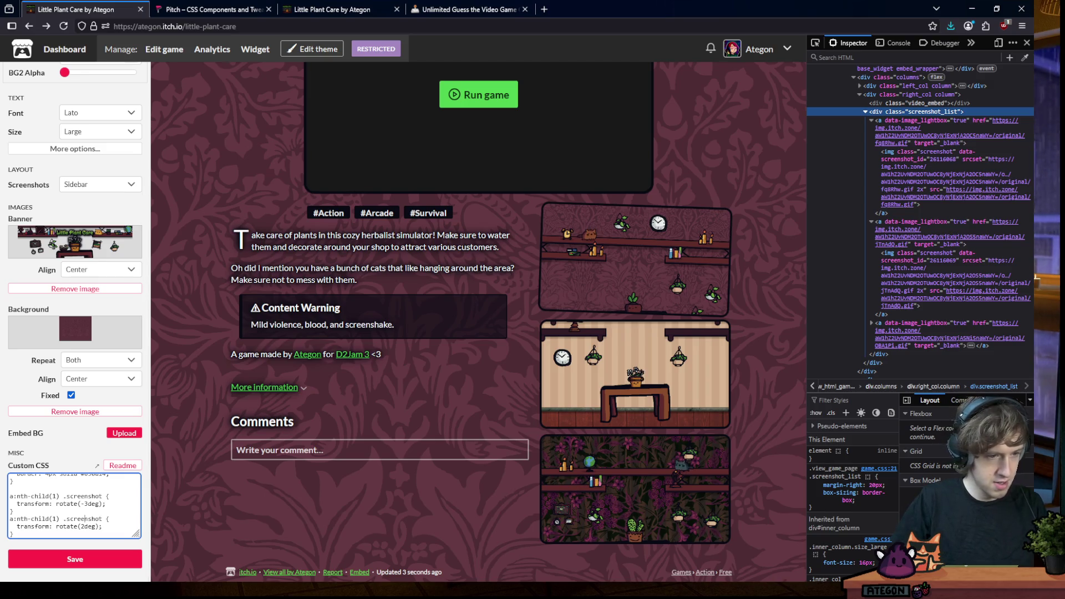
{"action": "key", "text": "BackSpace"}
{"action": "type", "text": "2"}
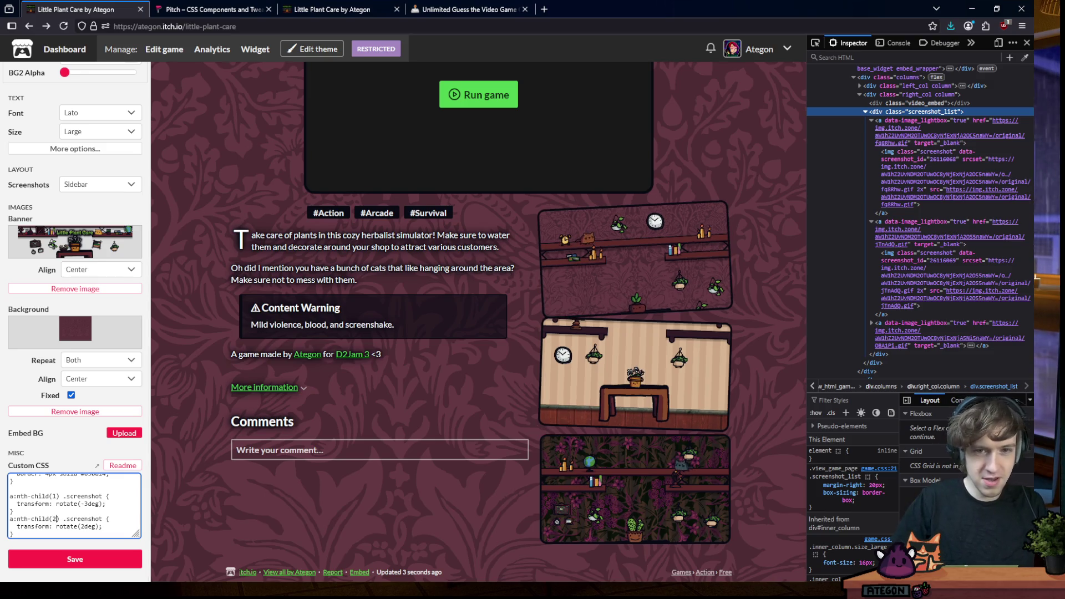
Add a third rule tilting the nth-child(3) screenshot by -2deg
{"action": "key", "text": "Return"}
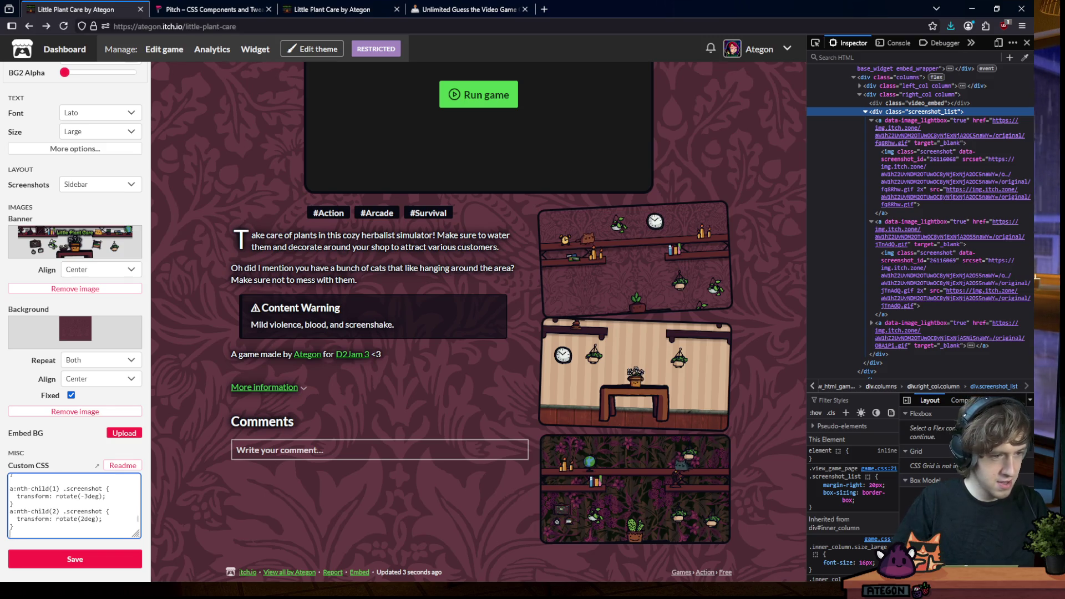
{"action": "key", "text": "ctrl+v"}
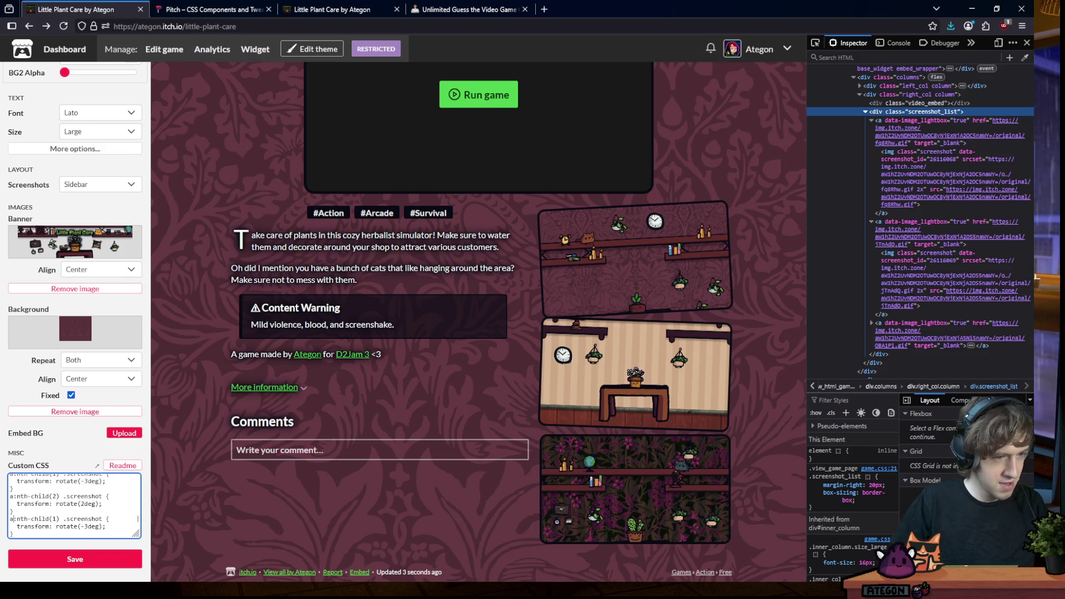
{"action": "key", "text": "BackSpace"}
{"action": "type", "text": "3"}
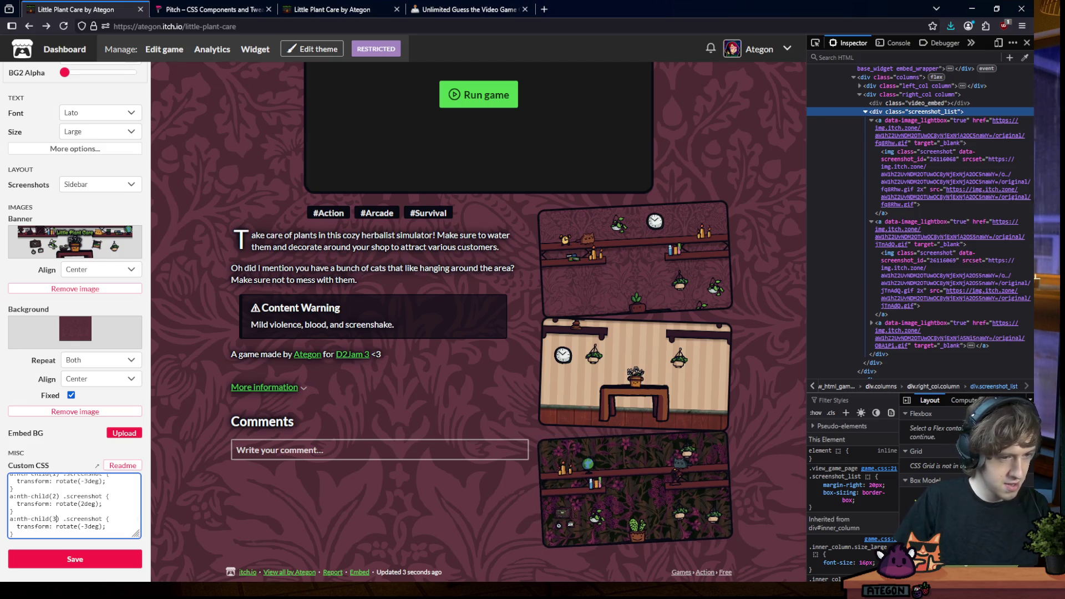
{"action": "key", "text": "BackSpace"}
{"action": "type", "text": "2"}
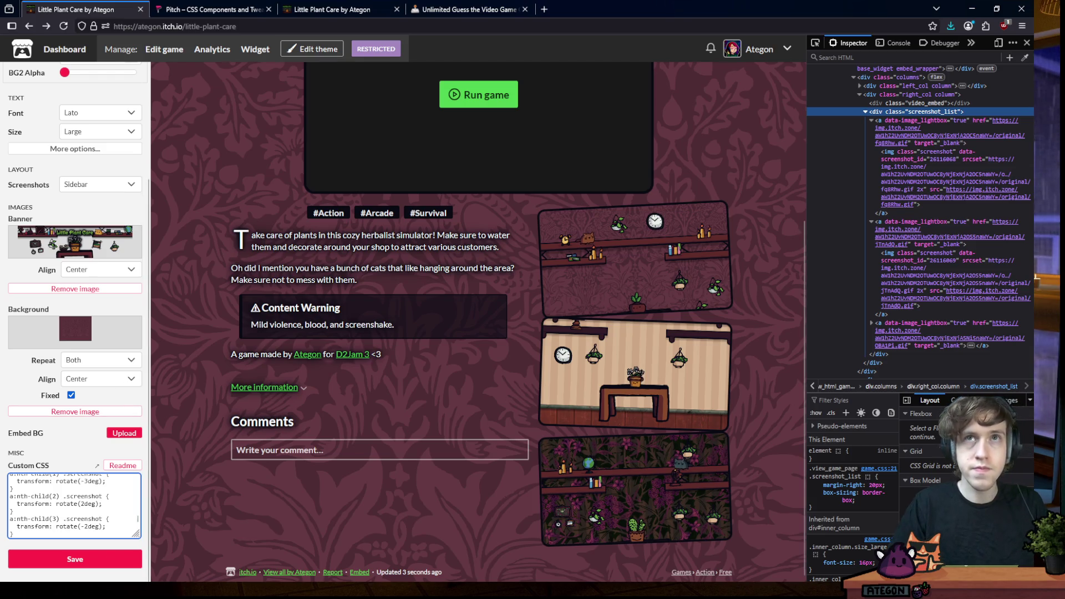
{"action": "scroll", "coordinate": [75, 505], "scroll_direction": "up", "scroll_amount": 3}
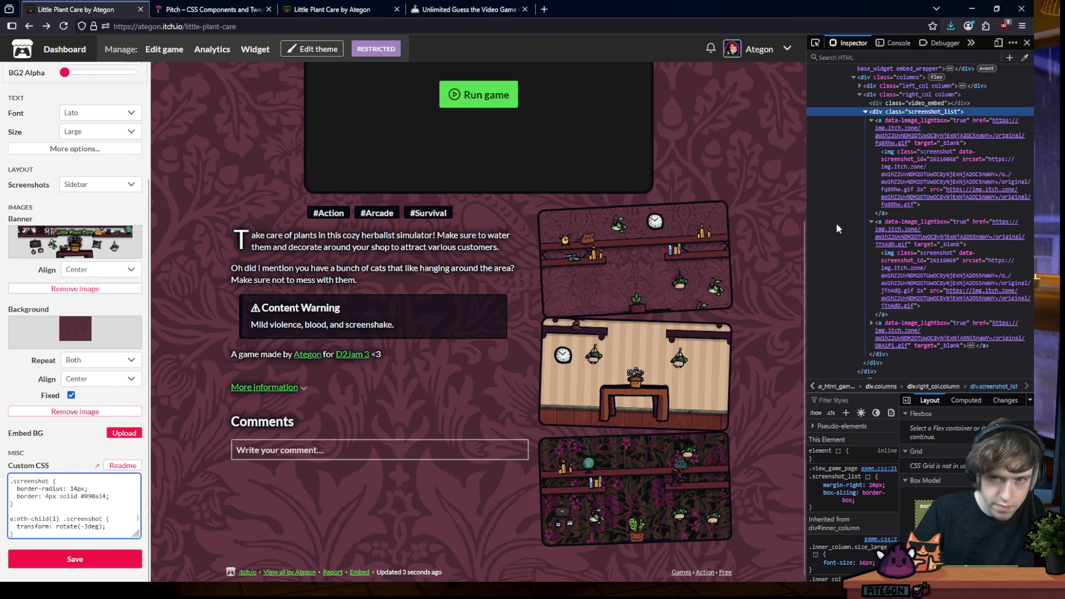
{"action": "left_click", "coordinate": [872, 121]}
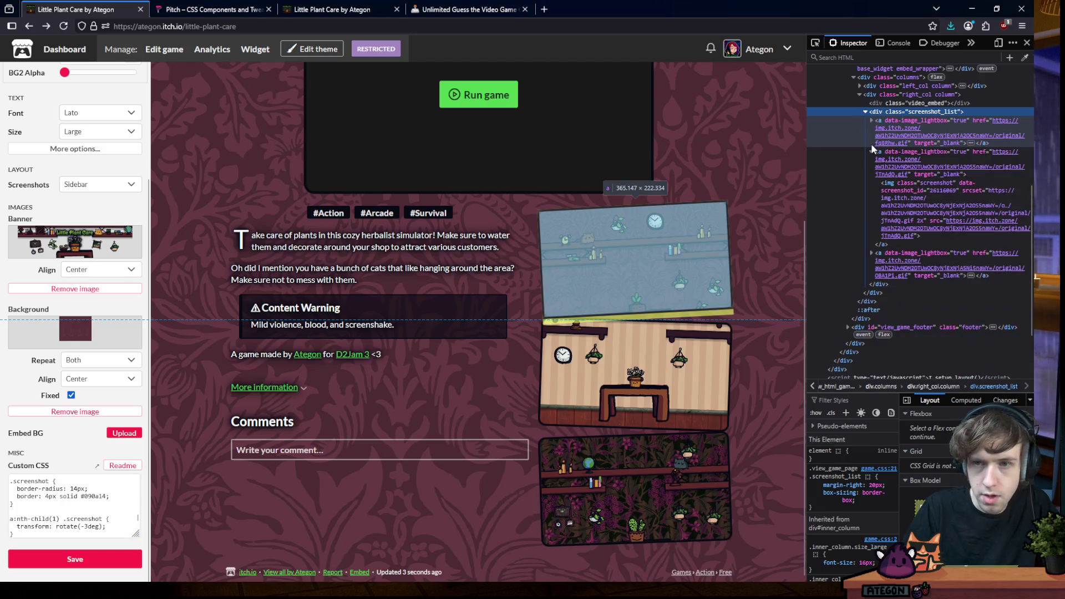
{"action": "left_click", "coordinate": [872, 152]}
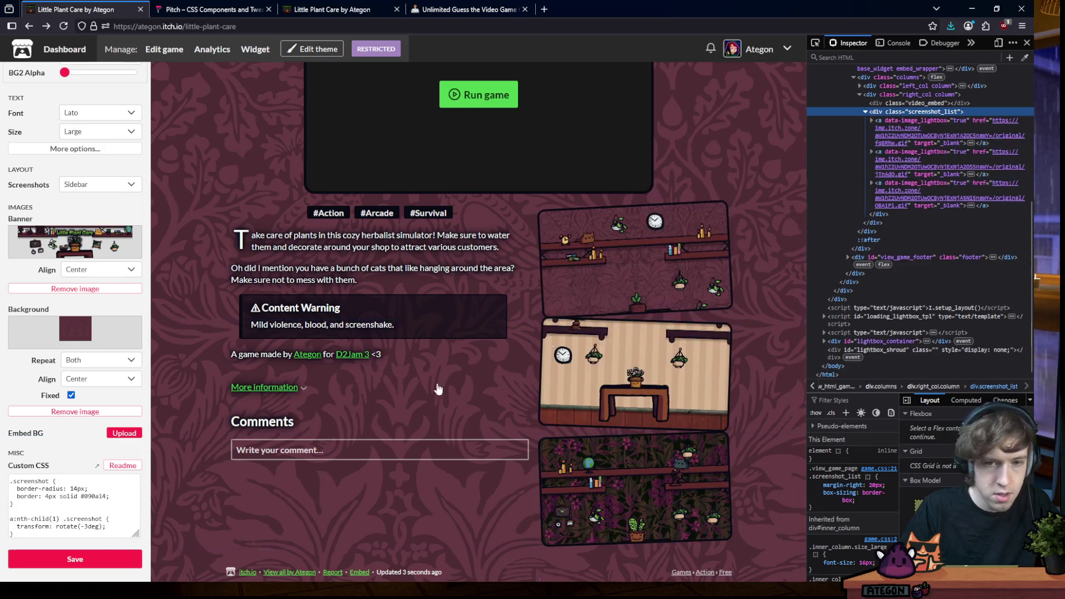
{"action": "scroll", "coordinate": [71, 496], "scroll_direction": "down", "scroll_amount": 3}
{"action": "scroll", "coordinate": [87, 500], "scroll_direction": "up", "scroll_amount": 3}
{"action": "left_click", "coordinate": [88, 499]}
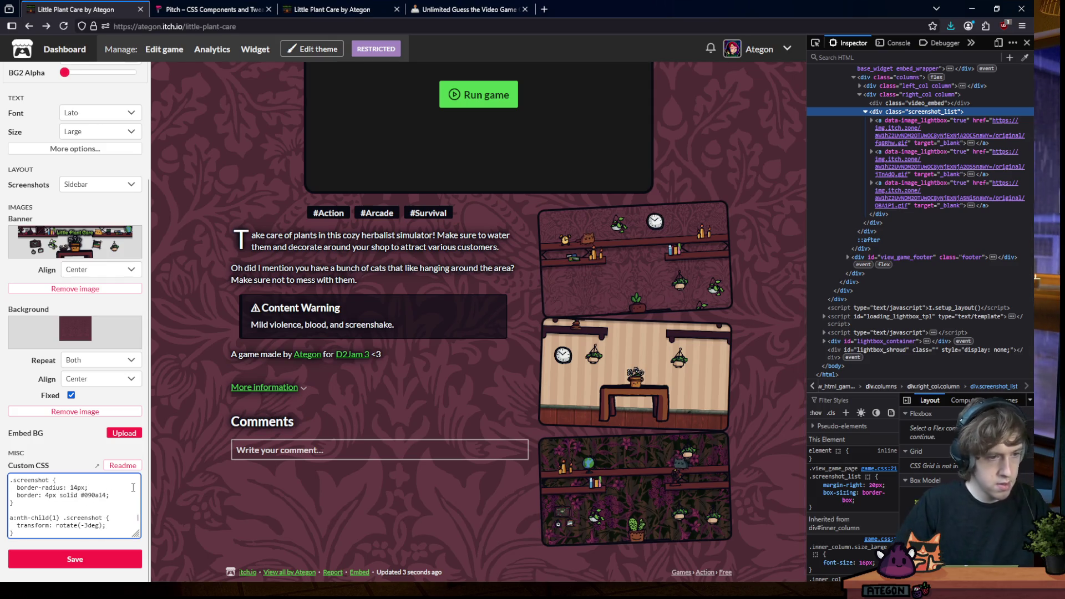
{"action": "key", "text": "Return"}
{"action": "type", "text": "margin: 2px;"}
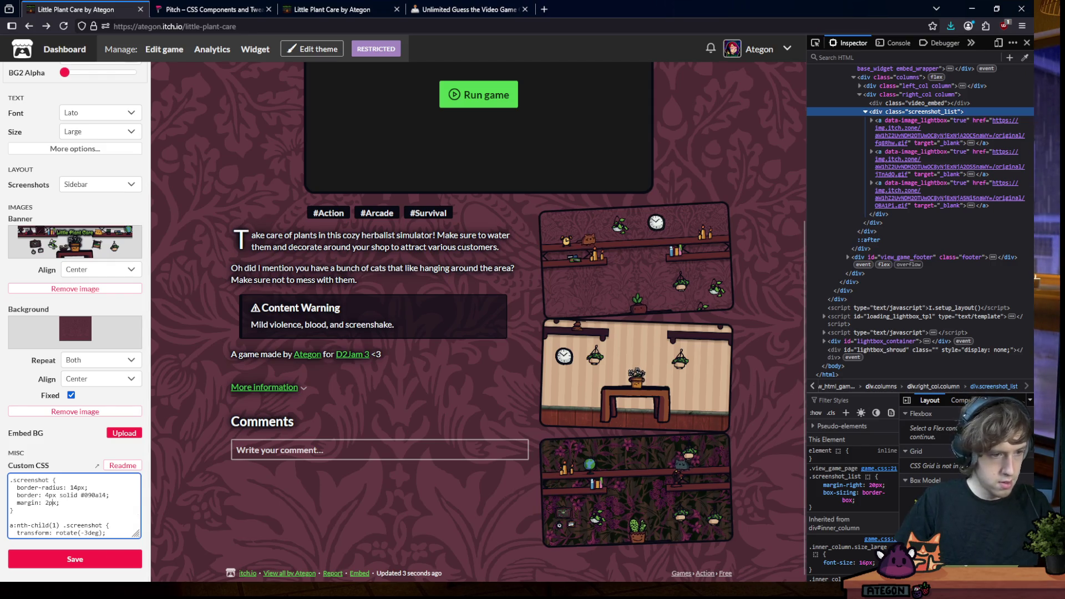
{"action": "key", "text": "BackSpace"}
{"action": "key", "text": "BackSpace"}
{"action": "key", "text": "BackSpace"}
{"action": "key", "text": "BackSpace"}
{"action": "key", "text": "BackSpace"}
{"action": "type", "text": "padding"}
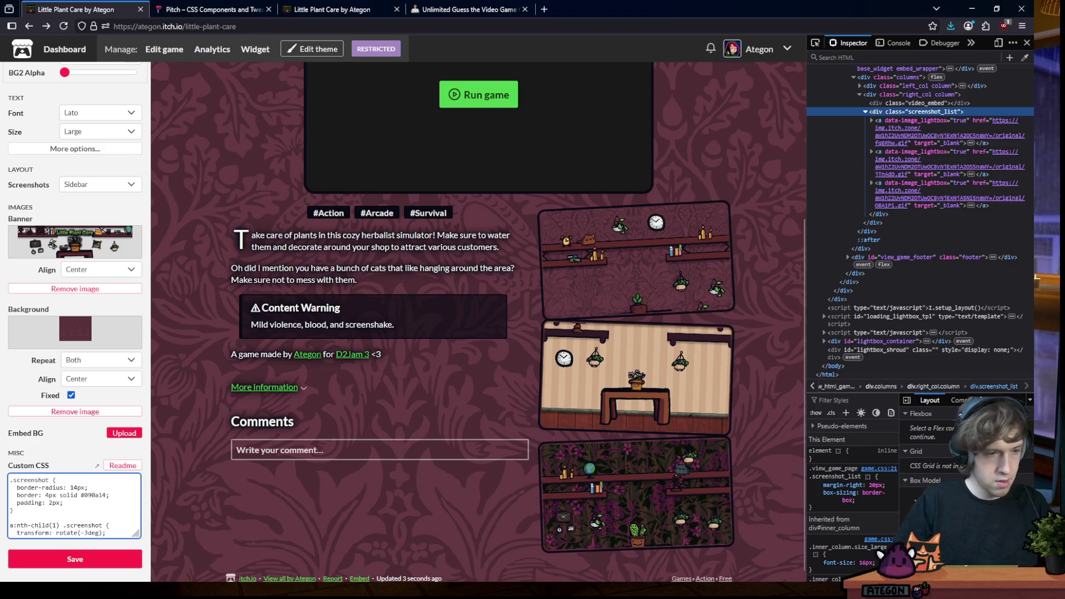
{"action": "type", "text": "i"}
{"action": "key", "text": "BackSpace"}
{"action": "key", "text": "BackSpace"}
{"action": "key", "text": "BackSpace"}
{"action": "type", "text": "margin-bottom"}
{"action": "key", "text": "Delete"}
{"action": "type", "text": "4"}
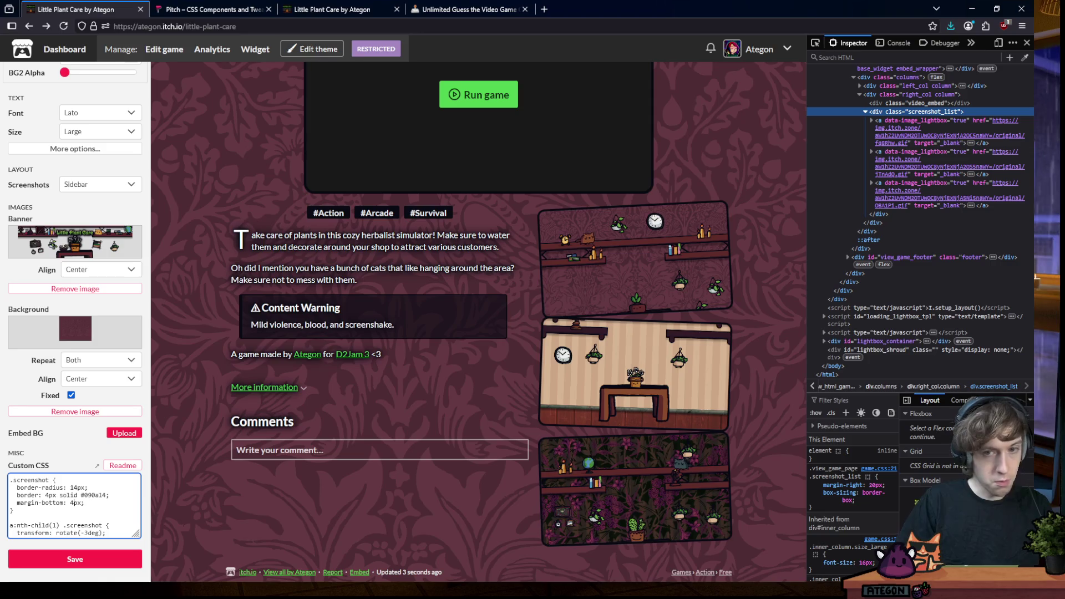
{"action": "left_click", "coordinate": [873, 122]}
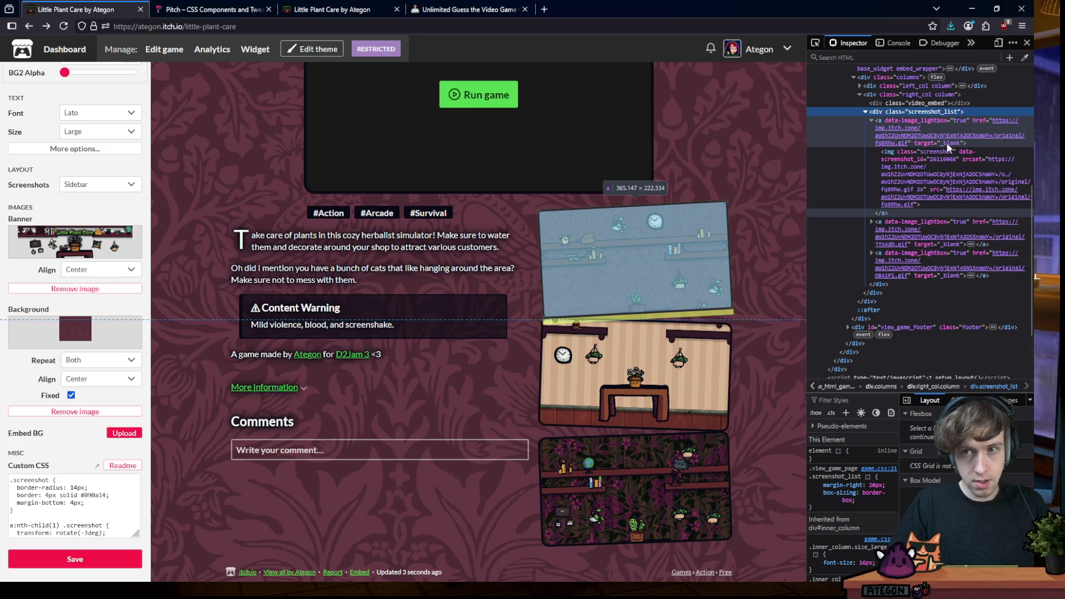
{"action": "double_click", "coordinate": [923, 111]}
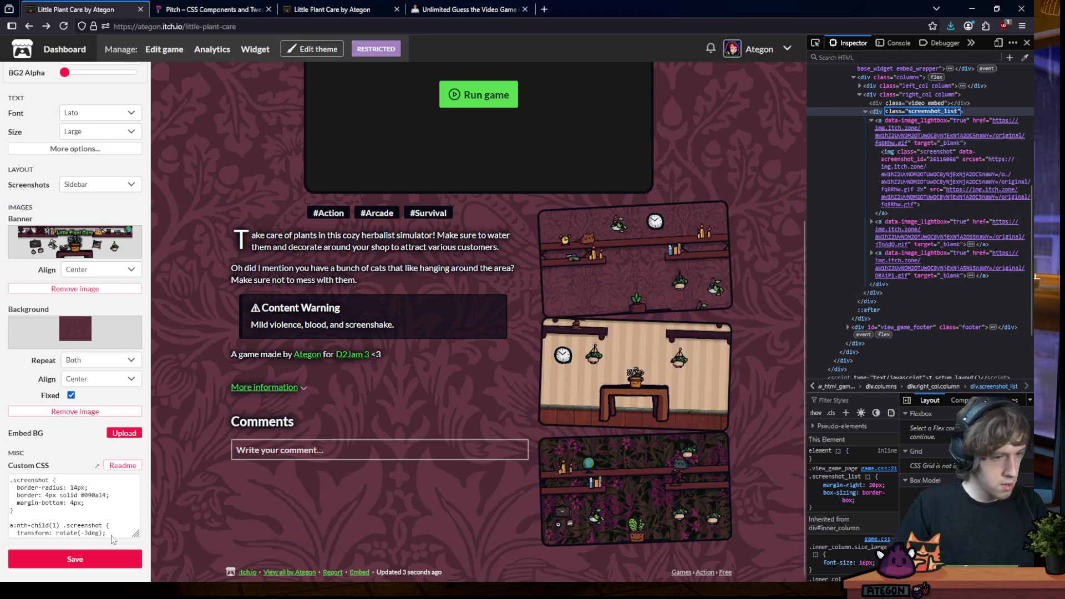
{"action": "left_click", "coordinate": [114, 532]}
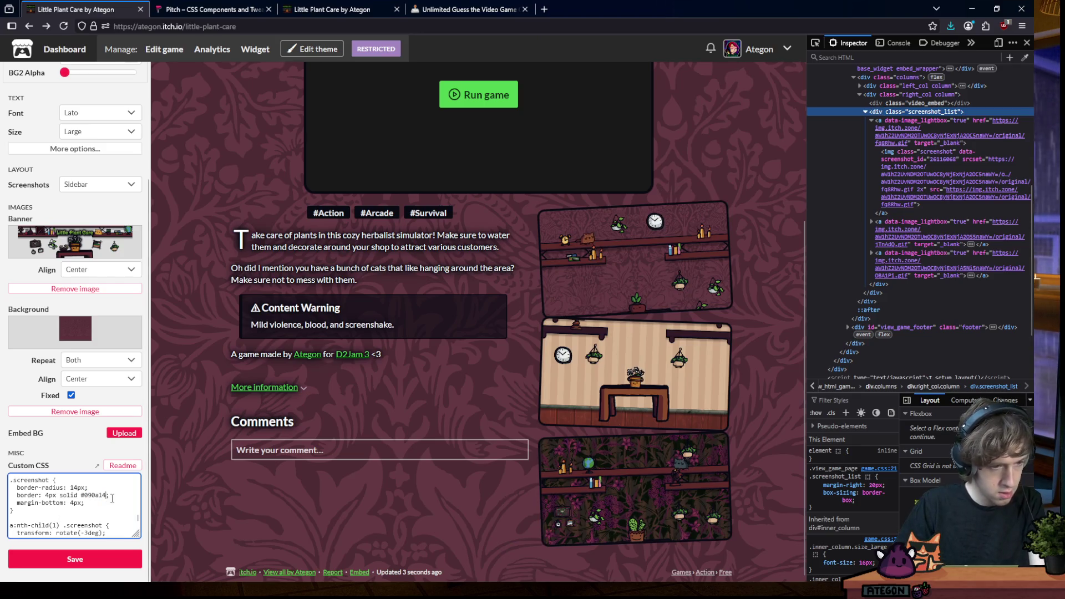
{"action": "left_click_drag", "start_coordinate": [112, 502], "coordinate": [13, 502]}
{"action": "key", "text": "BackSpace"}
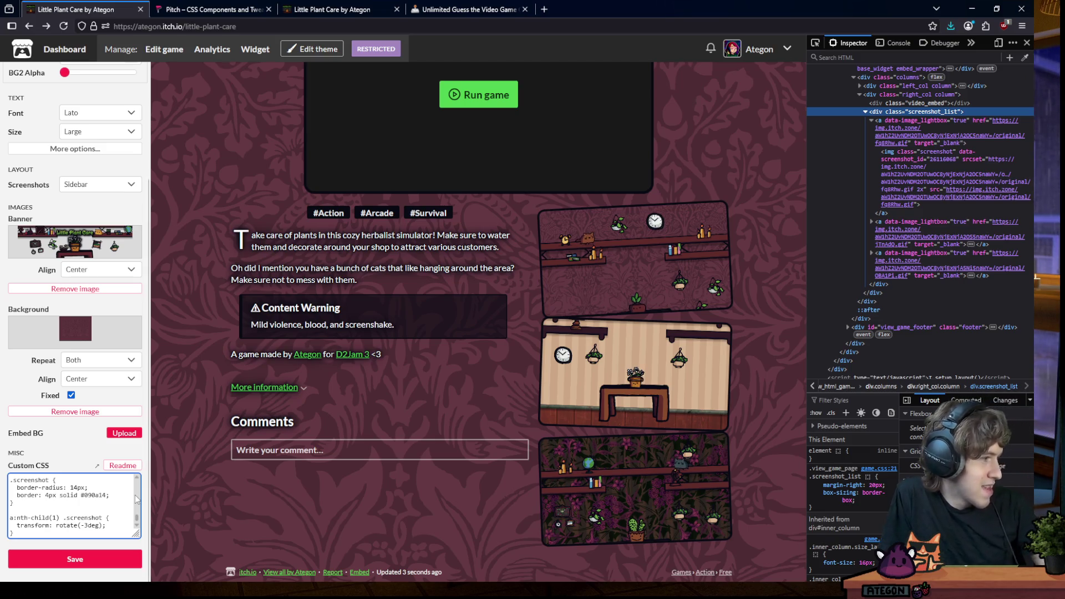
{"action": "type", "text": "}"}
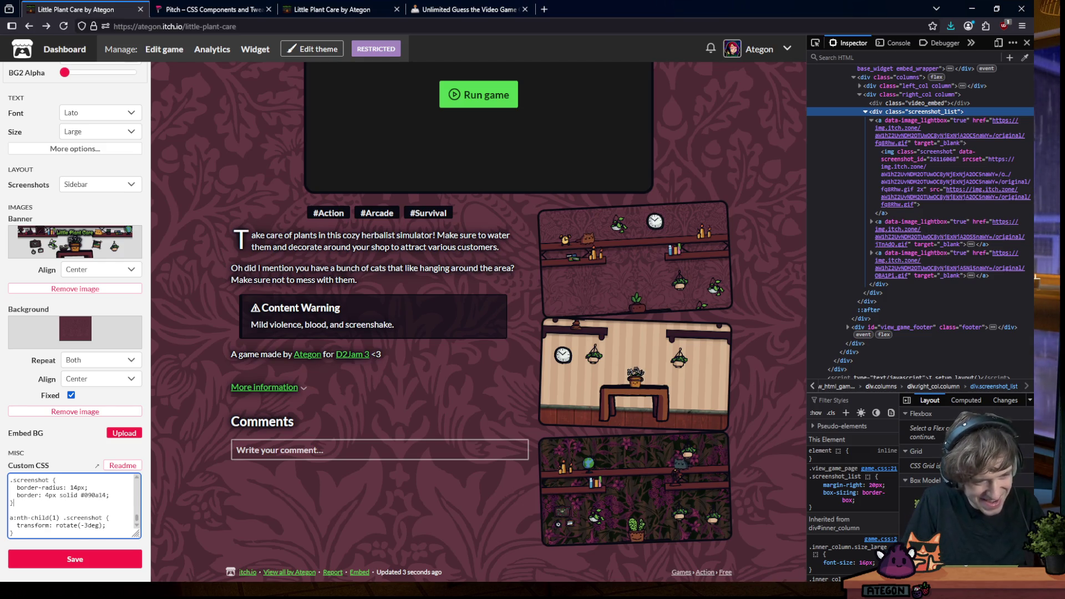
Add a screenshot_list rule and rework its margin and padding properties into plain padding
{"action": "key", "text": "Return"}
{"action": "key", "text": "Return"}
{"action": "type", "text": ".screenshot_list {"}
{"action": "key", "text": "Return"}
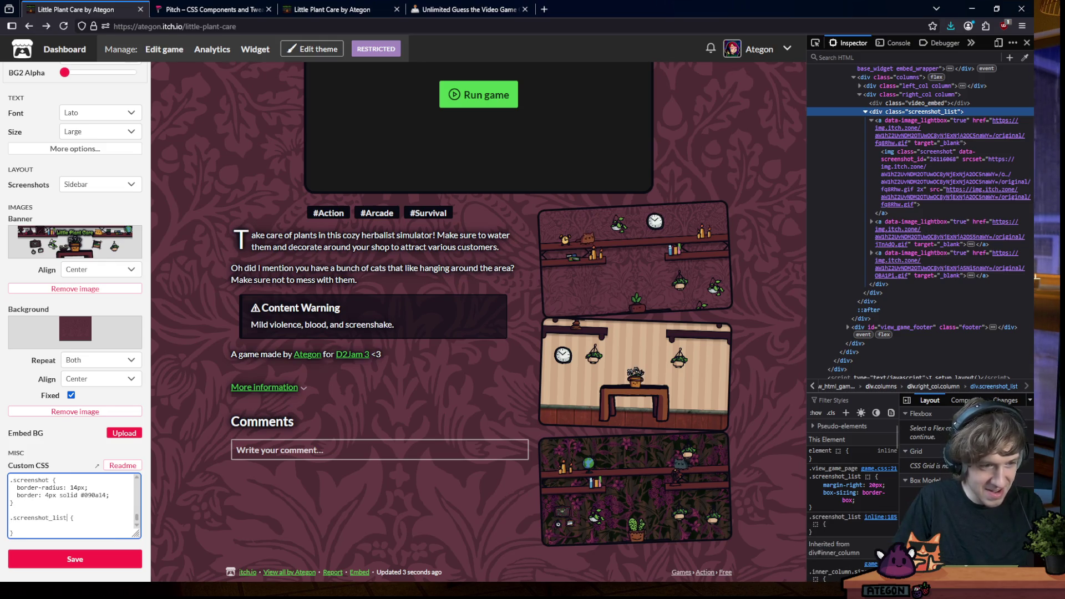
{"action": "type", "text": "a "}
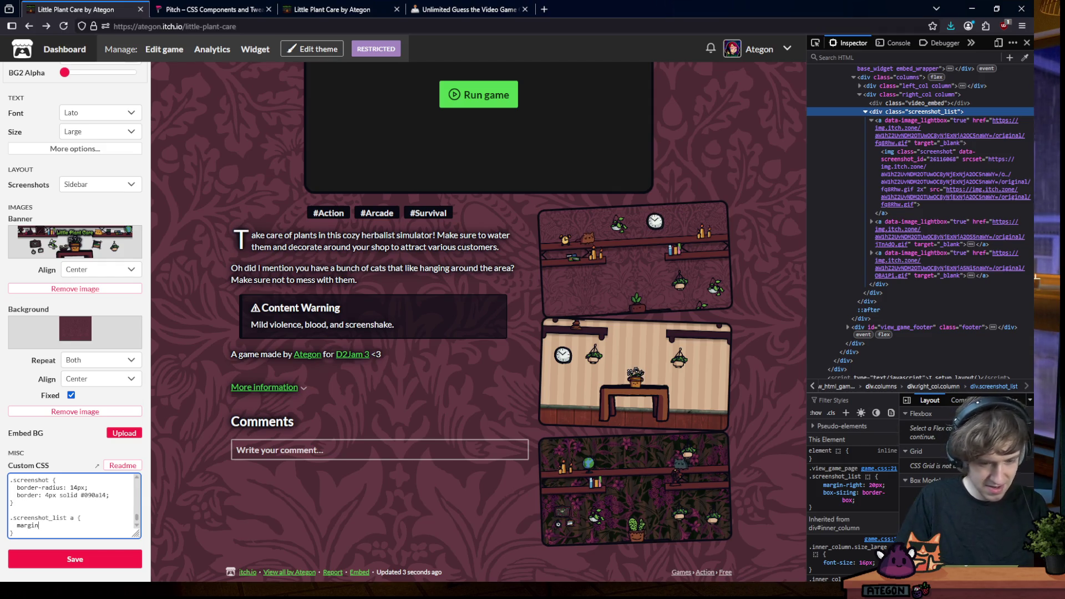
{"action": "type", "text": "2px;"}
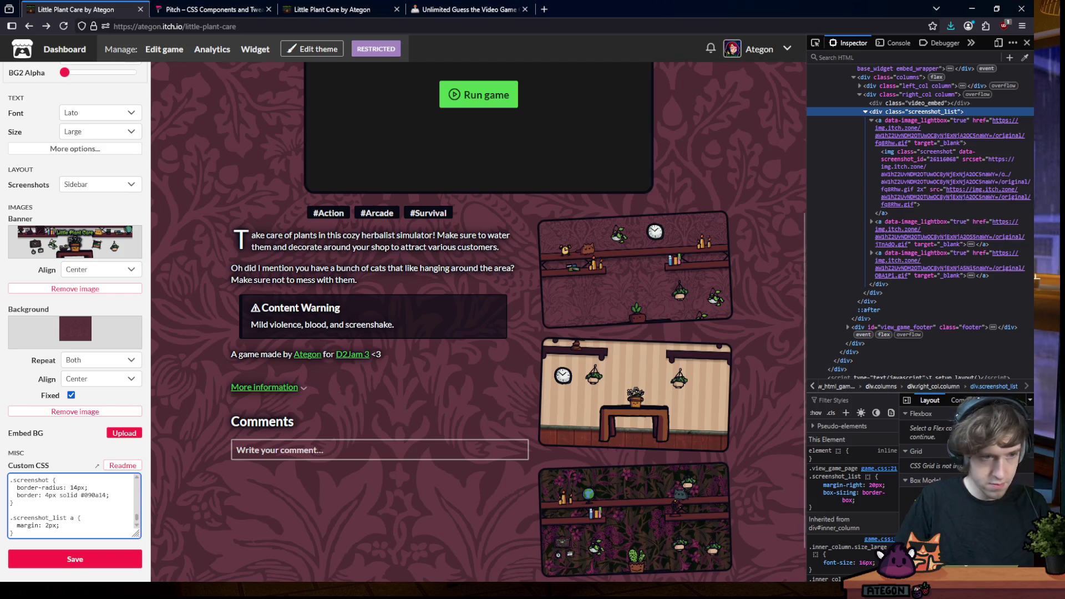
{"action": "type", "text": "-bottom"}
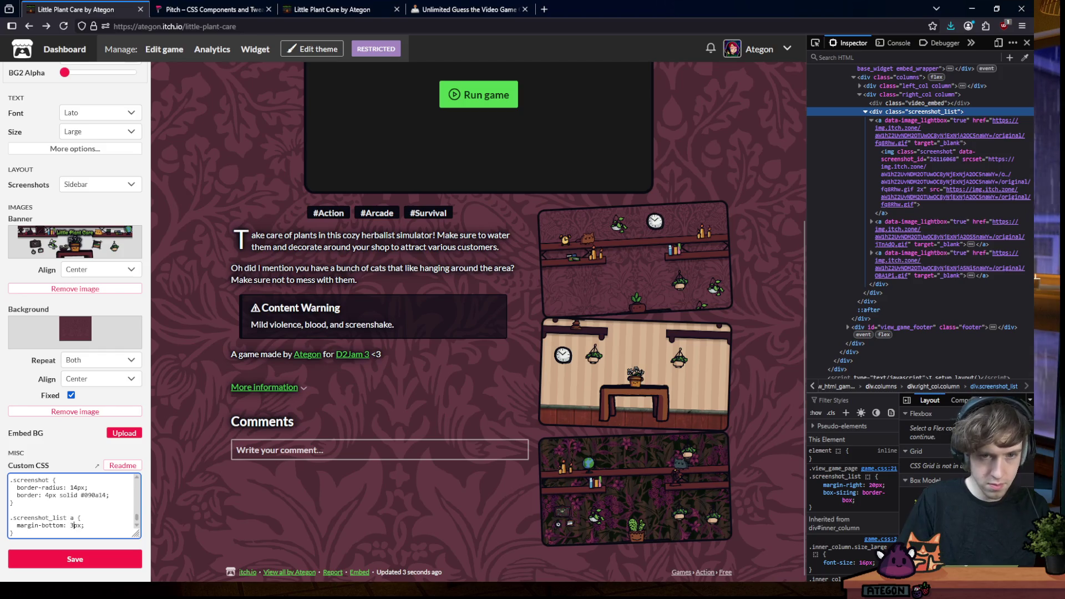
{"action": "key", "text": "BackSpace"}
{"action": "type", "text": "4"}
{"action": "key", "text": "Left"}
{"action": "key", "text": "BackSpace"}
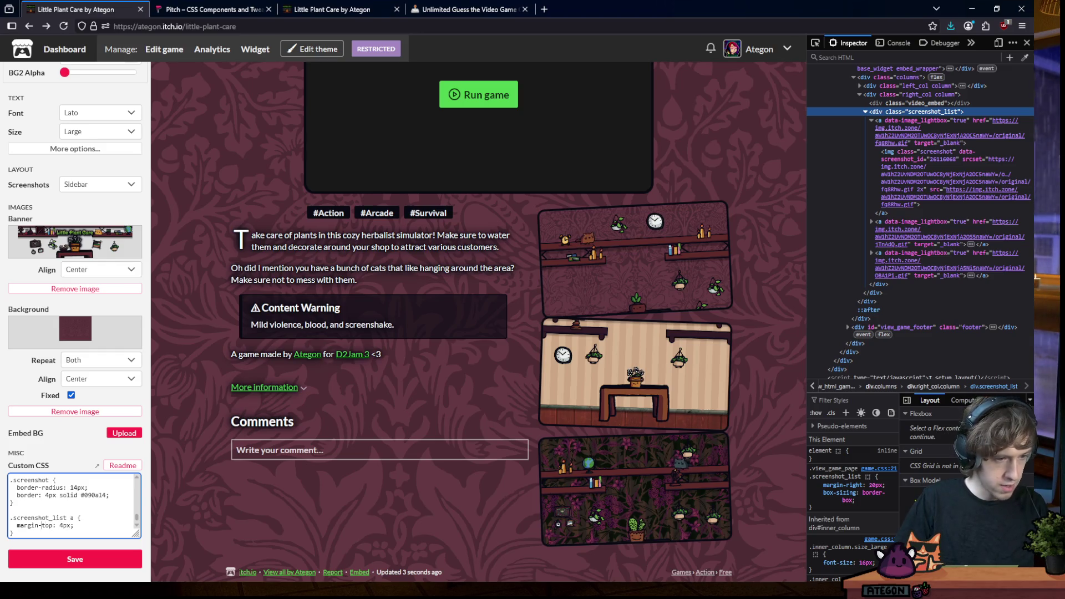
{"action": "key", "text": "BackSpace"}
{"action": "key", "text": "BackSpace"}
{"action": "key", "text": "BackSpace"}
{"action": "type", "text": "ing"}
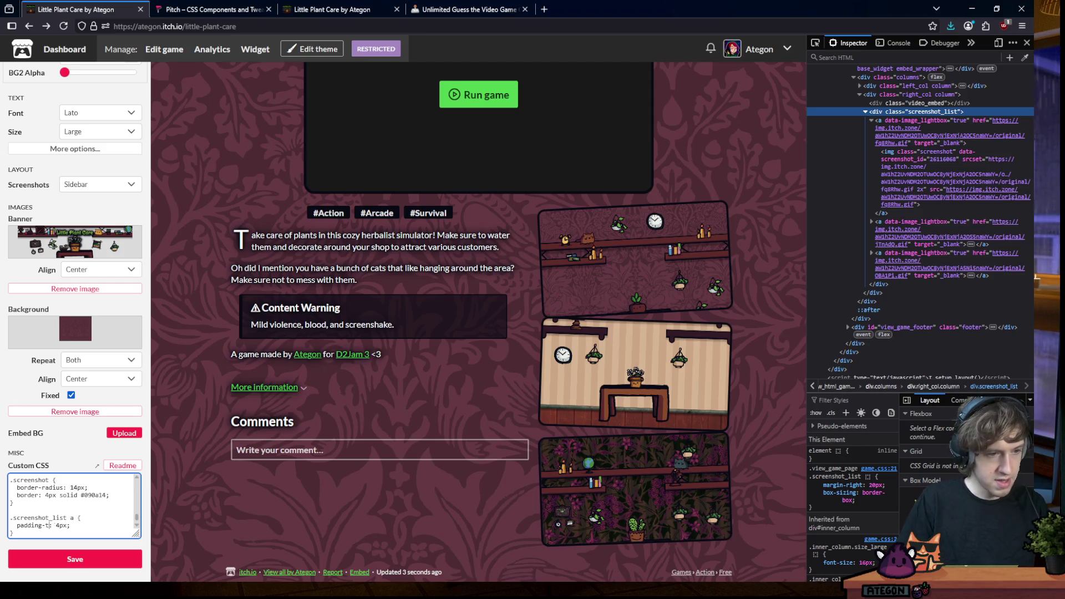
{"action": "key", "text": "BackSpace"}
{"action": "key", "text": "BackSpace"}
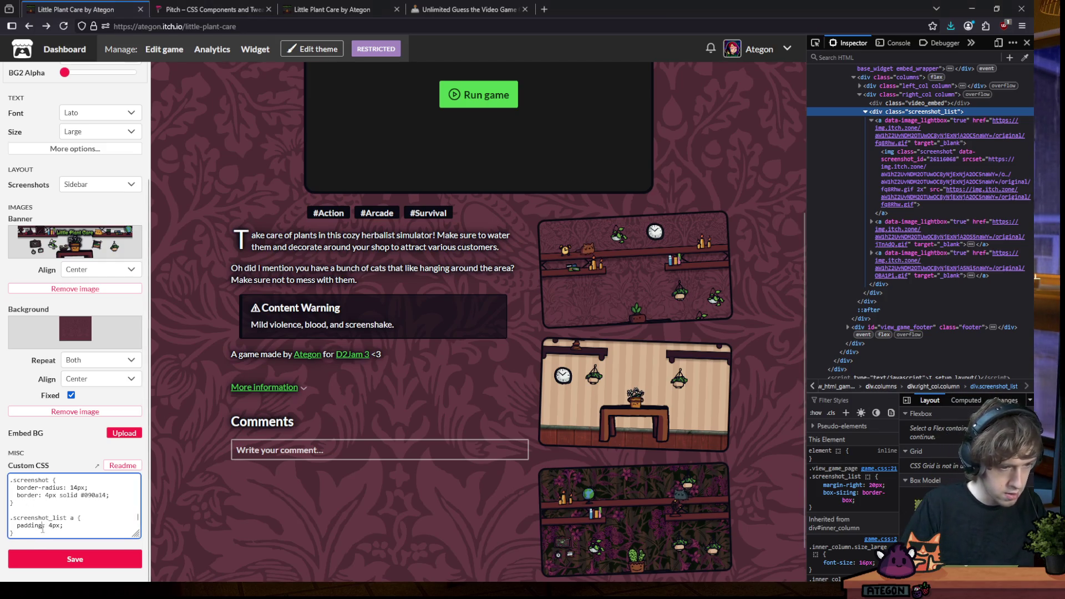
Trim the padding to one value, set the third screenshot's tilt to -3deg, and close the inspector
{"action": "left_click", "coordinate": [42, 528]}
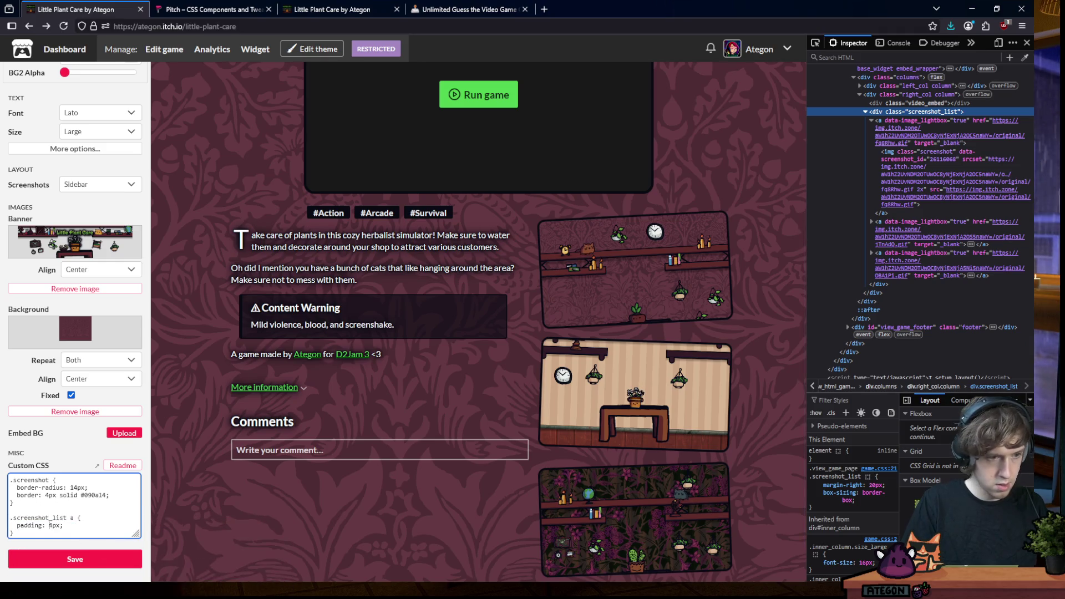
{"action": "type", "text": "0px"}
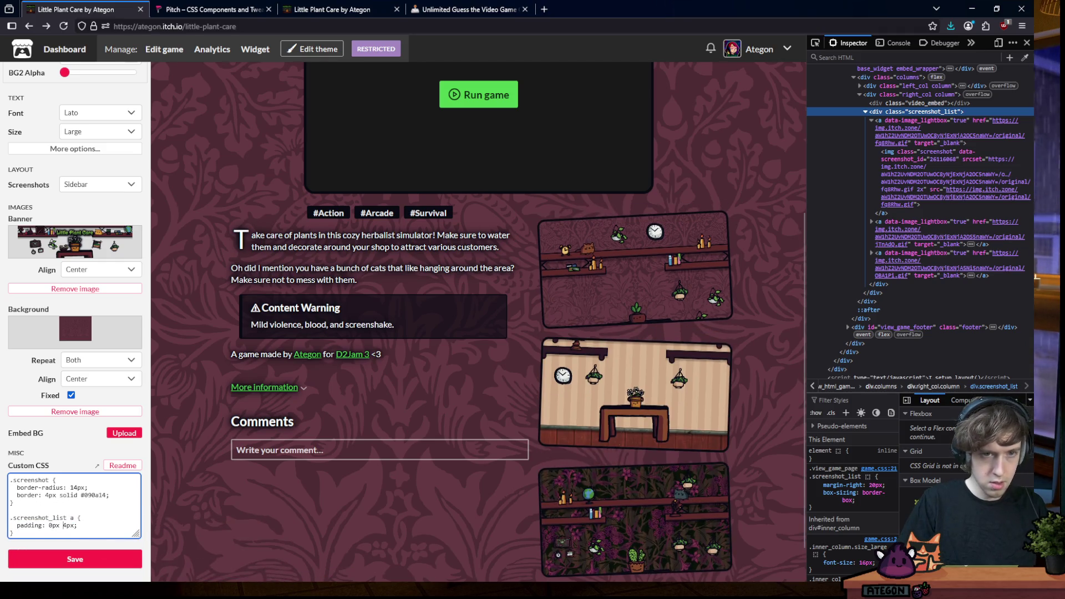
{"action": "key", "text": "BackSpace"}
{"action": "key", "text": "BackSpace"}
{"action": "key", "text": "BackSpace"}
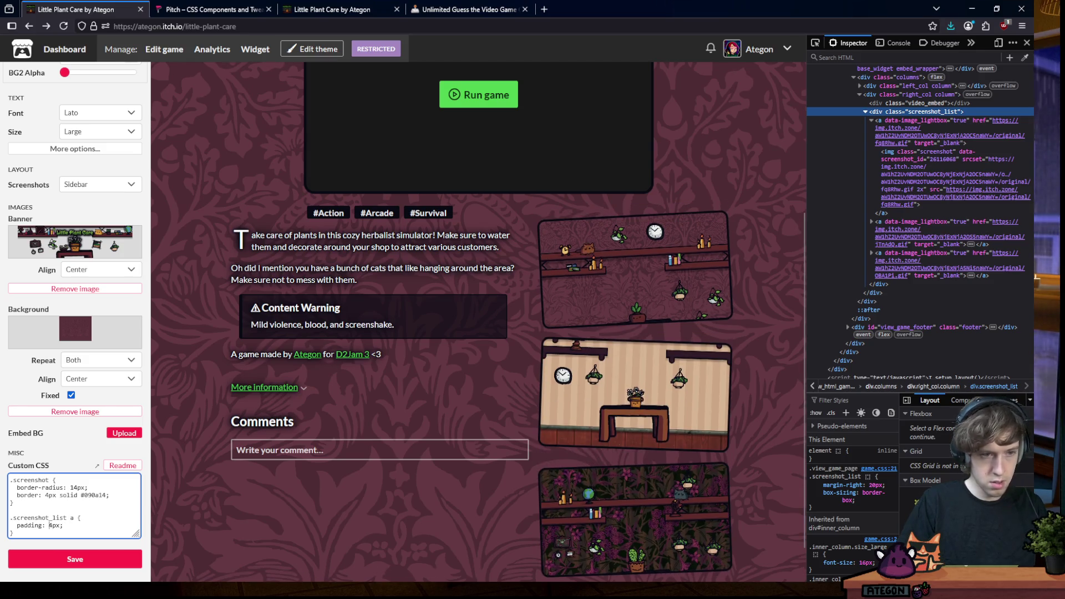
{"action": "type", "text": "40px"}
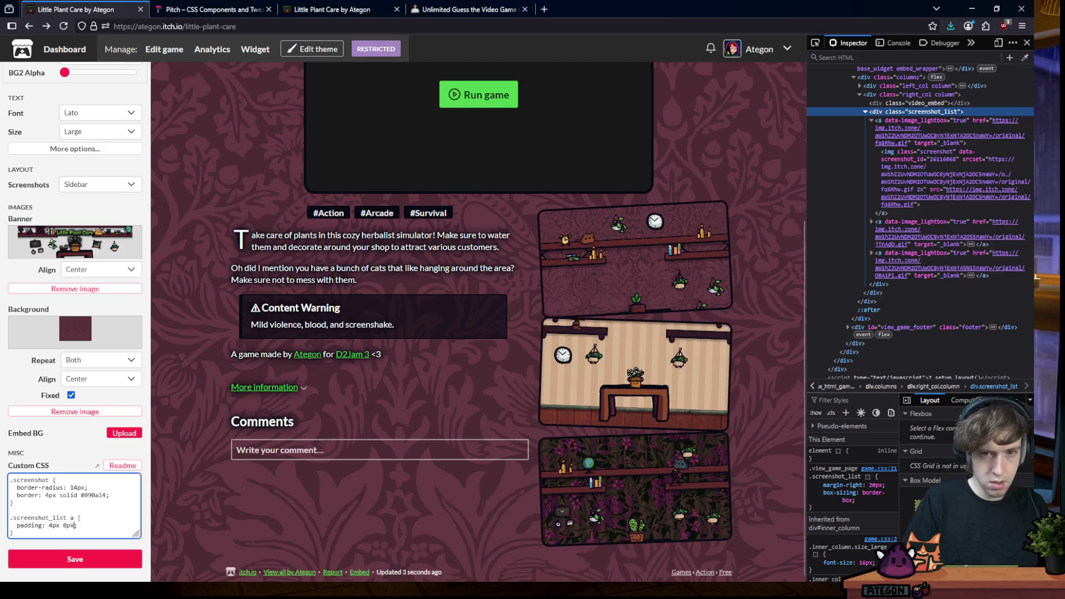
{"action": "key", "text": "BackSpace"}
{"action": "key", "text": "BackSpace"}
{"action": "key", "text": "BackSpace"}
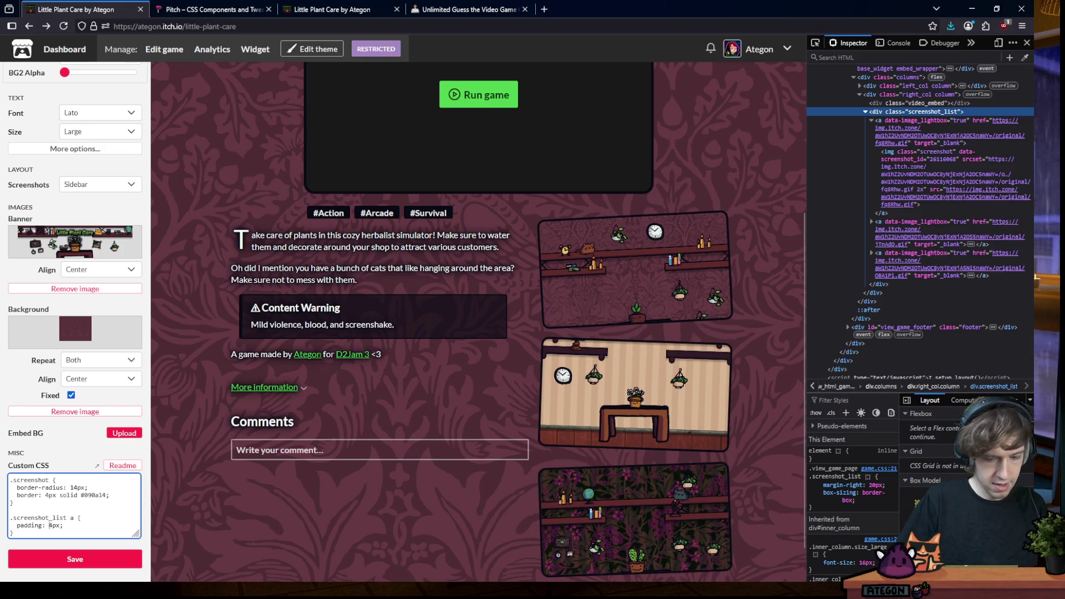
{"action": "type", "text": "0px"}
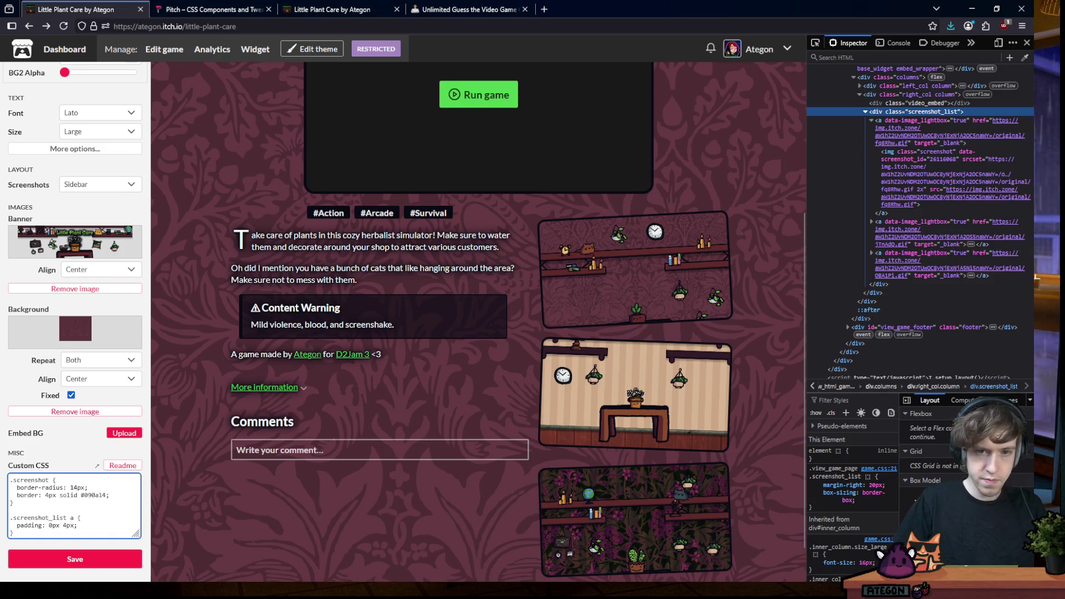
{"action": "key", "text": "BackSpace"}
{"action": "type", "text": "2"}
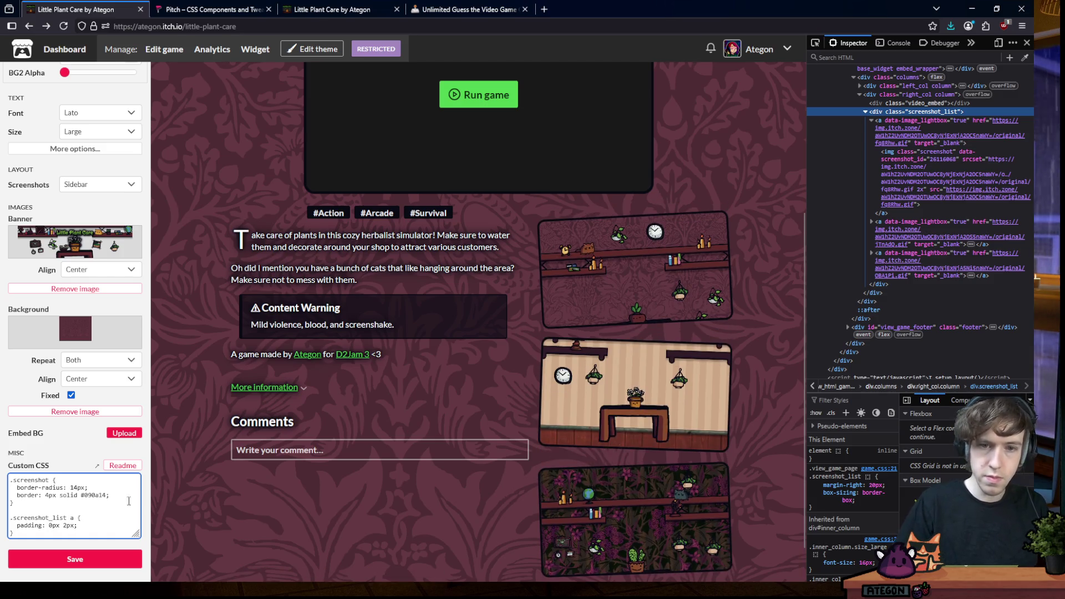
{"action": "scroll", "coordinate": [702, 153], "scroll_direction": "down", "scroll_amount": 1}
{"action": "scroll", "coordinate": [703, 153], "scroll_direction": "up", "scroll_amount": 4}
{"action": "scroll", "coordinate": [737, 209], "scroll_direction": "down", "scroll_amount": 3}
{"action": "scroll", "coordinate": [68, 503], "scroll_direction": "down", "scroll_amount": 2}
{"action": "scroll", "coordinate": [69, 503], "scroll_direction": "up", "scroll_amount": 2}
{"action": "scroll", "coordinate": [70, 504], "scroll_direction": "down", "scroll_amount": 3}
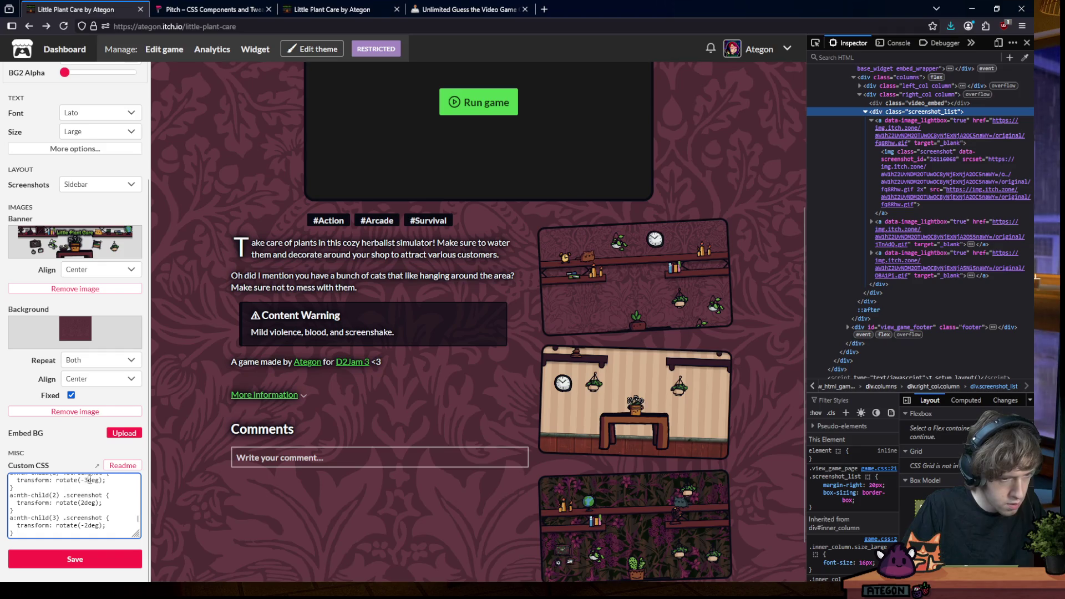
{"action": "key", "text": "BackSpace"}
{"action": "type", "text": "2"}
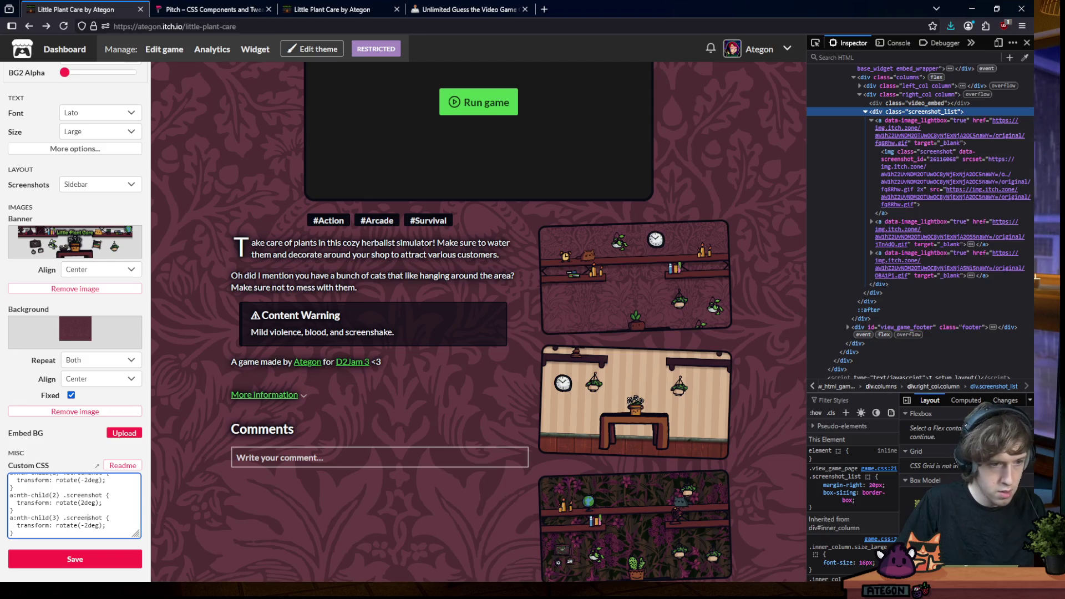
{"action": "key", "text": "BackSpace"}
{"action": "type", "text": "3"}
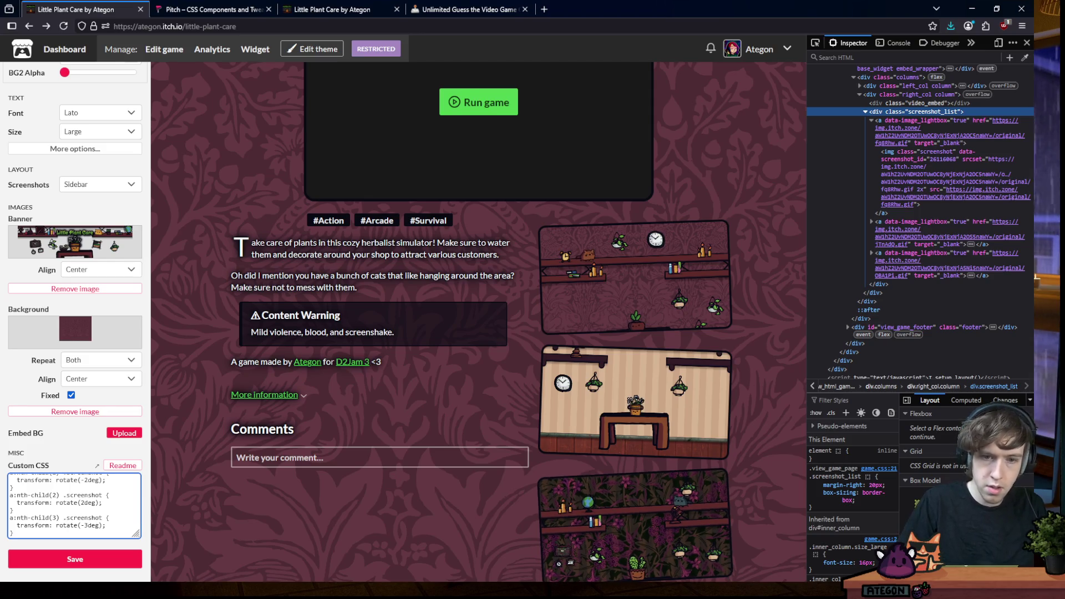
{"action": "left_click", "coordinate": [1026, 43]}
Save the theme changes and expand the game page's detailed information
{"action": "left_click", "coordinate": [95, 559]}
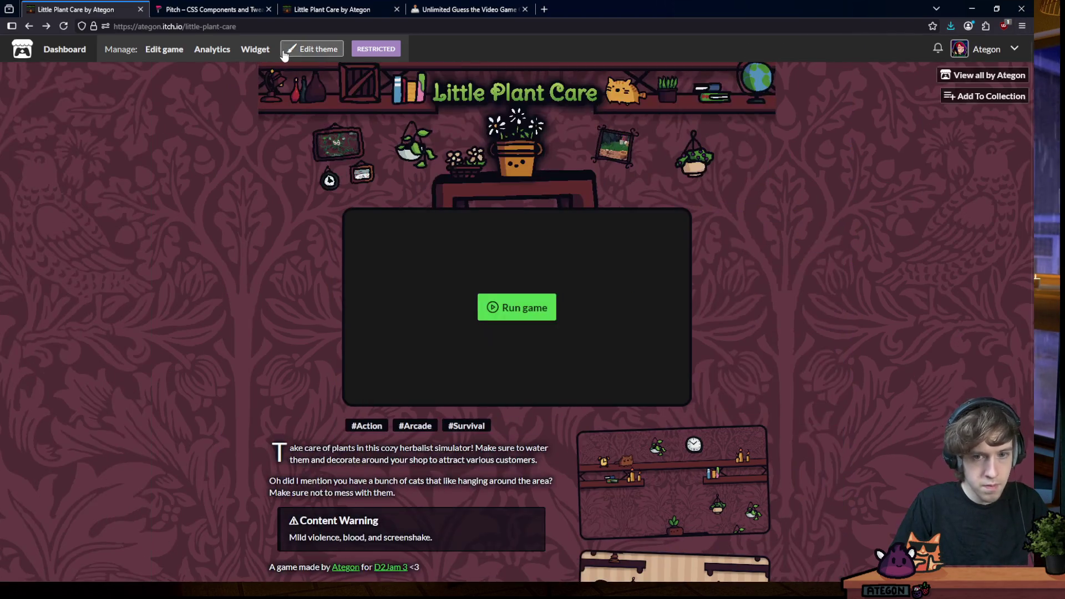
{"action": "scroll", "coordinate": [847, 149], "scroll_direction": "down", "scroll_amount": 2}
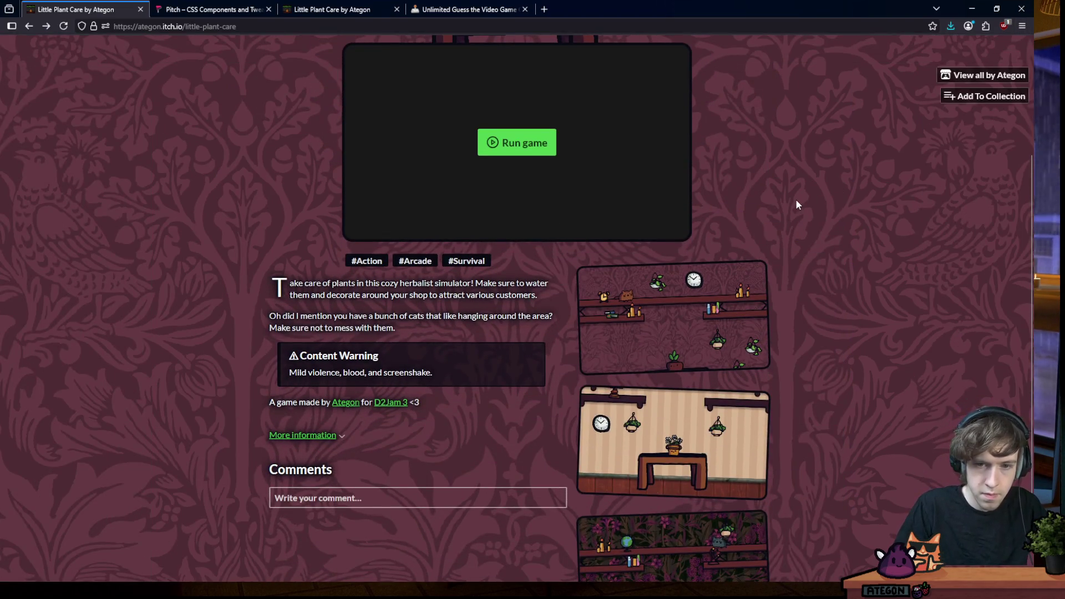
{"action": "scroll", "coordinate": [815, 199], "scroll_direction": "down", "scroll_amount": 1}
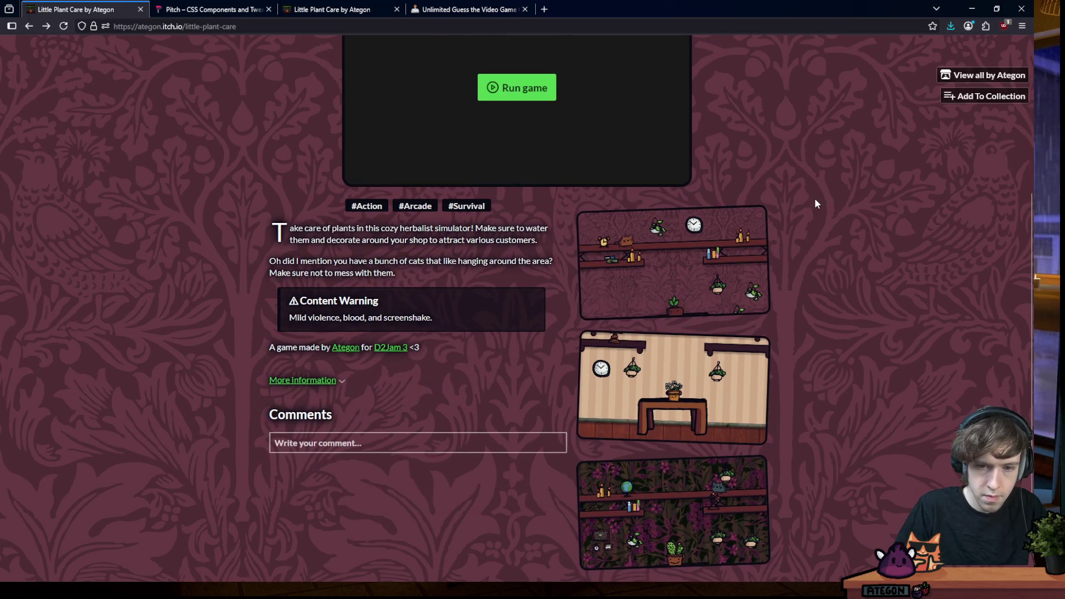
{"action": "scroll", "coordinate": [829, 203], "scroll_direction": "up", "scroll_amount": 1}
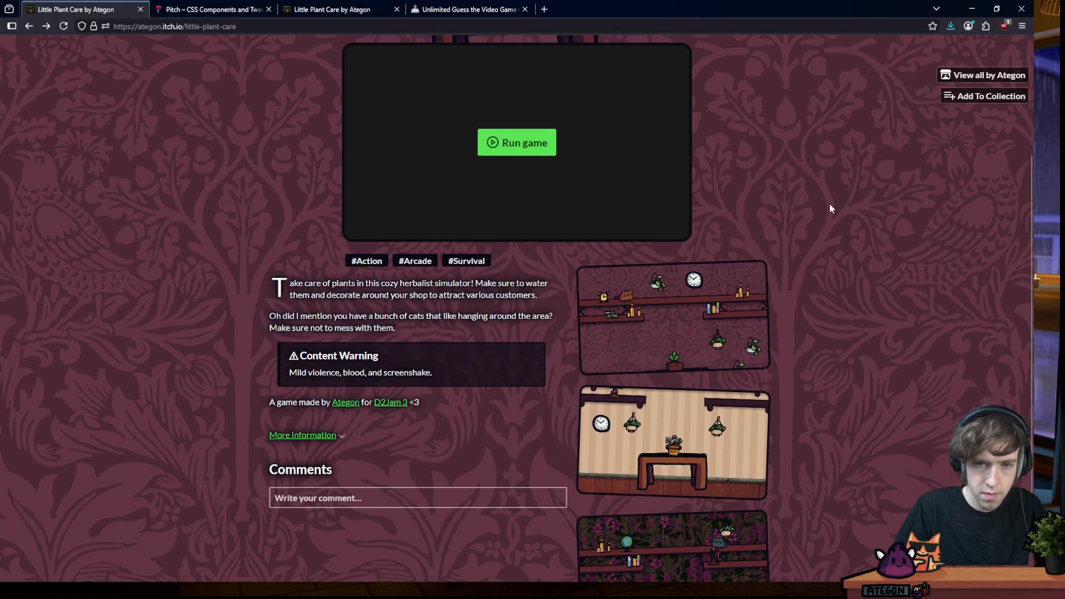
{"action": "scroll", "coordinate": [831, 256], "scroll_direction": "up", "scroll_amount": 1}
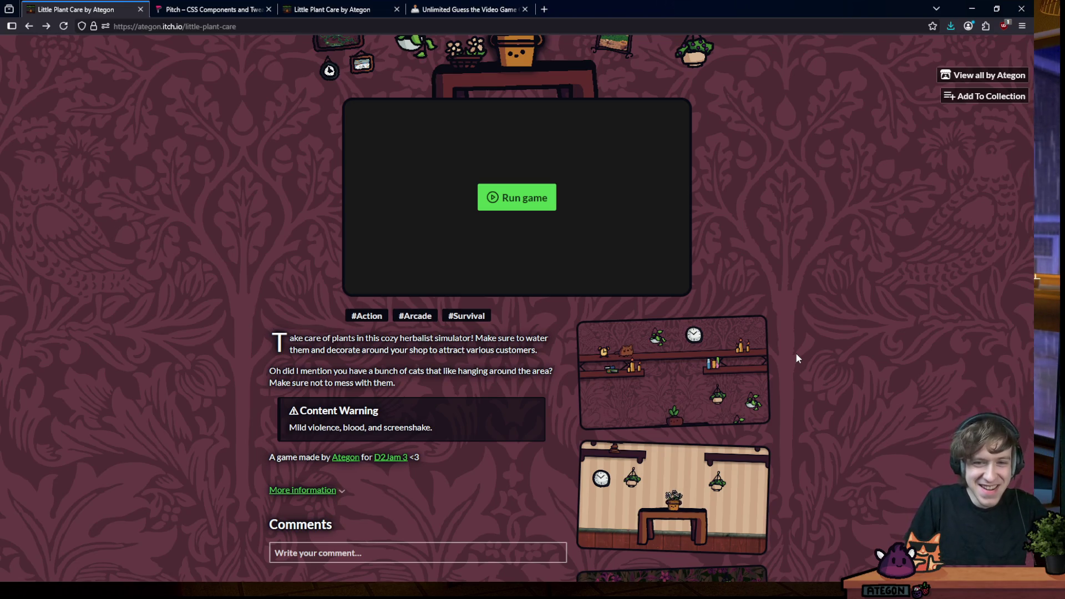
{"action": "scroll", "coordinate": [768, 250], "scroll_direction": "up", "scroll_amount": 3}
{"action": "scroll", "coordinate": [743, 257], "scroll_direction": "down", "scroll_amount": 2}
{"action": "scroll", "coordinate": [741, 255], "scroll_direction": "down", "scroll_amount": 3}
{"action": "scroll", "coordinate": [779, 350], "scroll_direction": "up", "scroll_amount": 4}
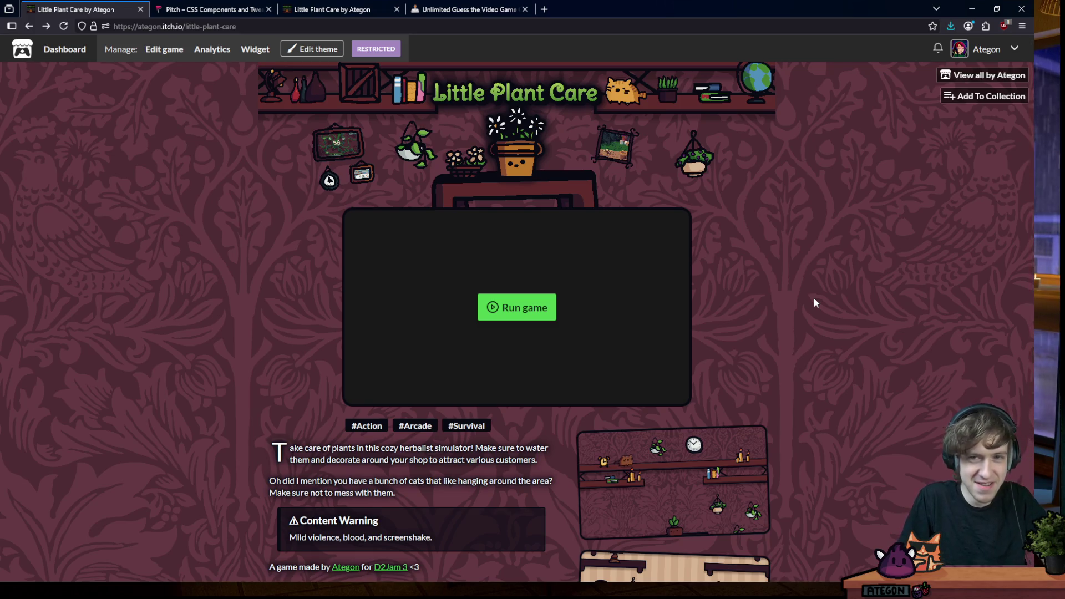
{"action": "scroll", "coordinate": [814, 303], "scroll_direction": "down", "scroll_amount": 2}
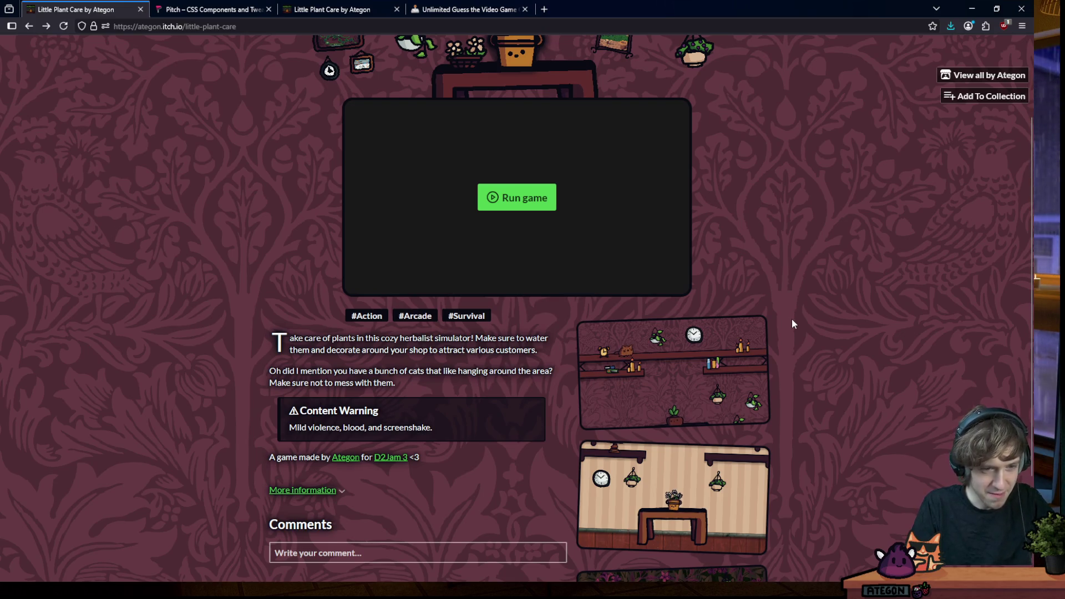
{"action": "scroll", "coordinate": [791, 324], "scroll_direction": "down", "scroll_amount": 1}
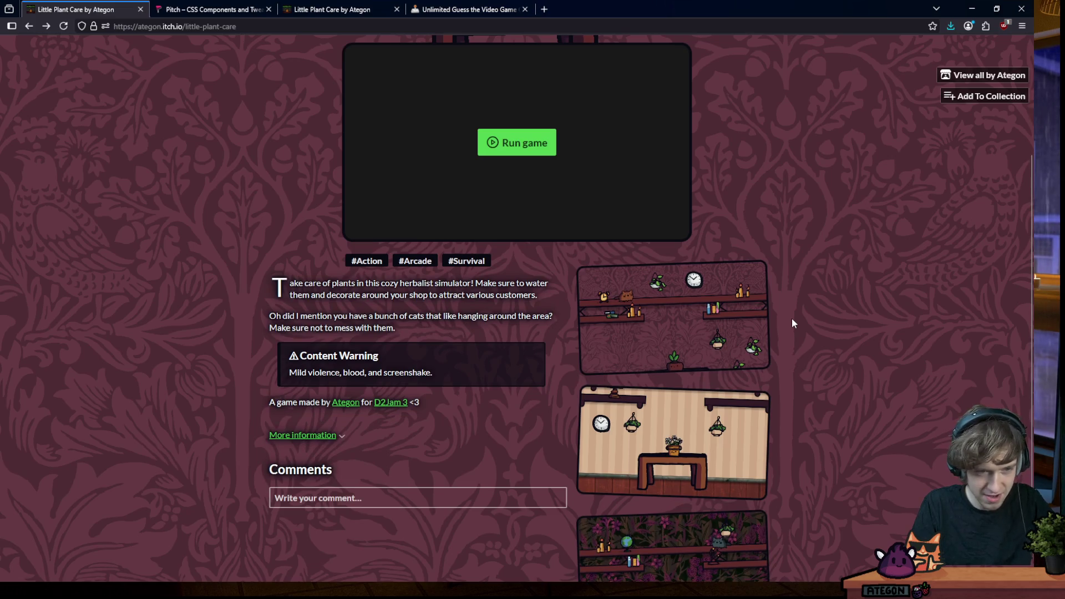
{"action": "scroll", "coordinate": [792, 318], "scroll_direction": "down", "scroll_amount": 2}
{"action": "scroll", "coordinate": [796, 320], "scroll_direction": "up", "scroll_amount": 4}
{"action": "scroll", "coordinate": [806, 337], "scroll_direction": "down", "scroll_amount": 3}
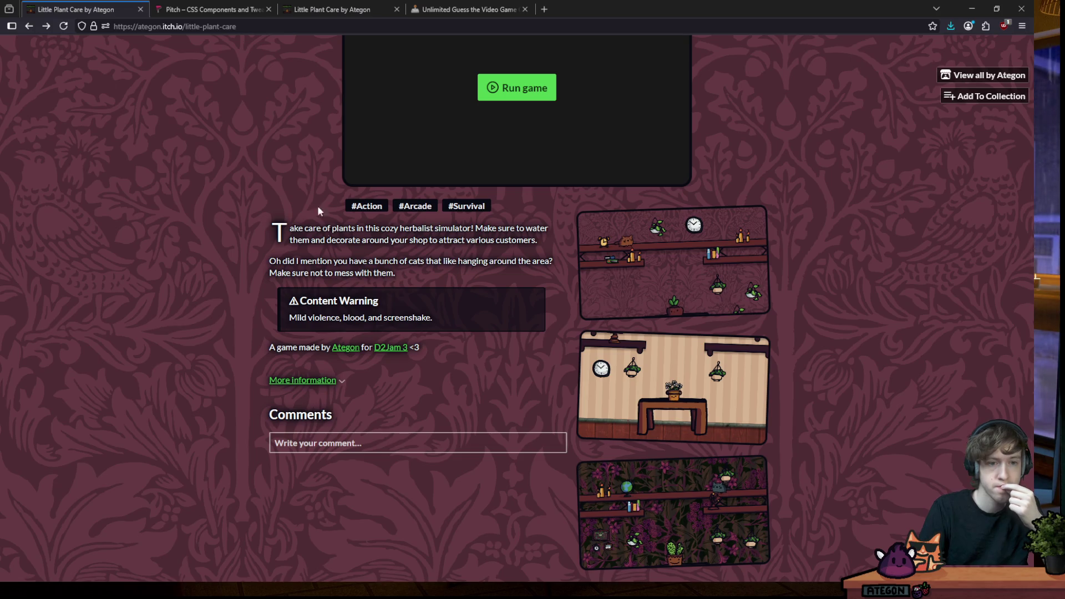
{"action": "left_click", "coordinate": [318, 380]}
{"action": "scroll", "coordinate": [788, 415], "scroll_direction": "up", "scroll_amount": 2}
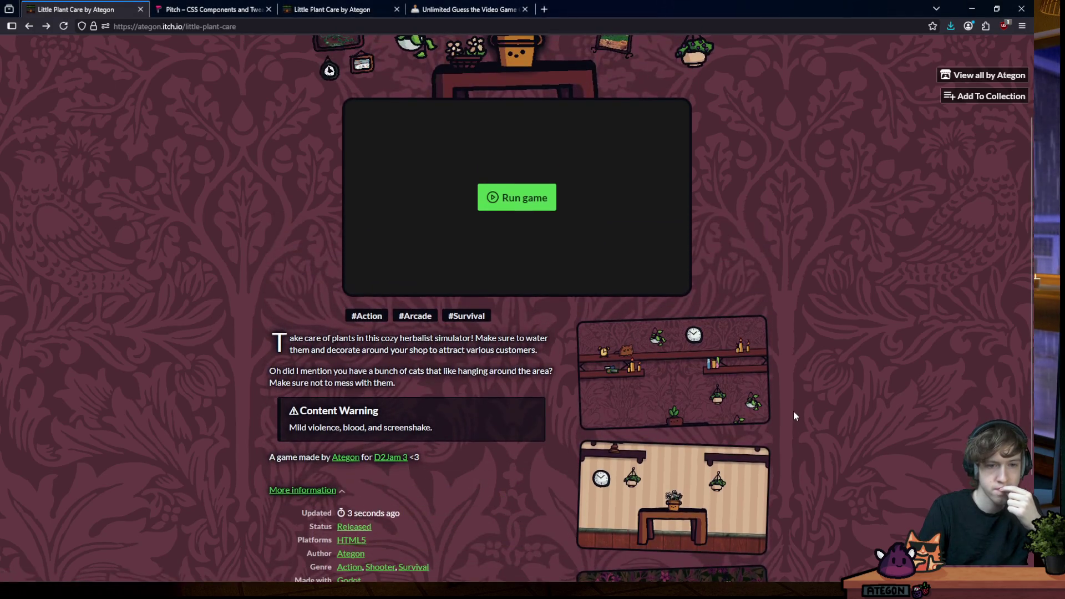
{"action": "scroll", "coordinate": [793, 416], "scroll_direction": "down", "scroll_amount": 1}
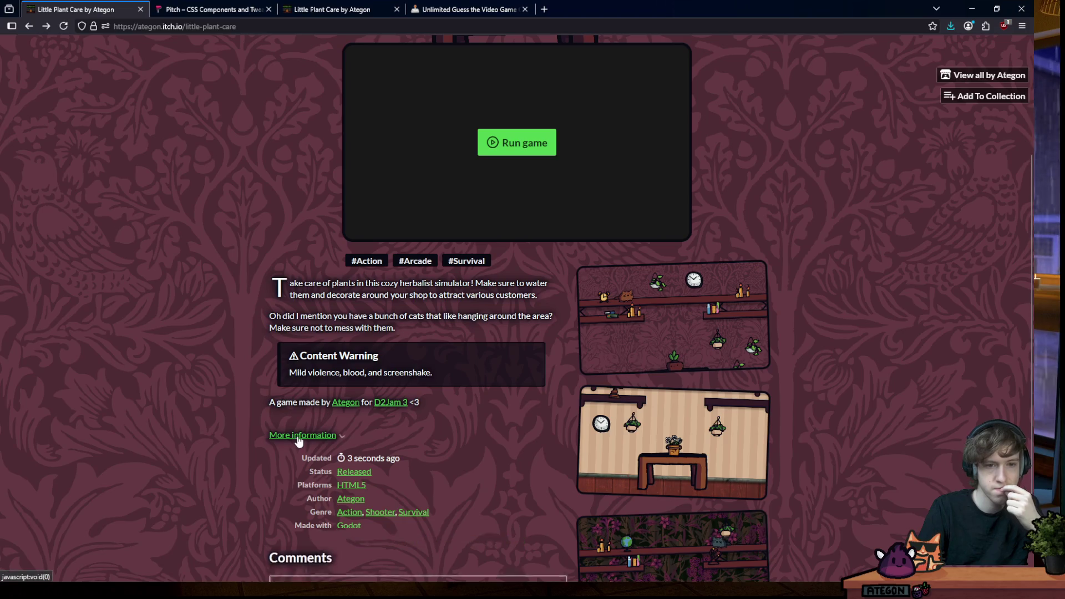
Collapse the game details on the itch.io page before leaving for Aseprite
{"action": "left_click", "coordinate": [298, 438]}
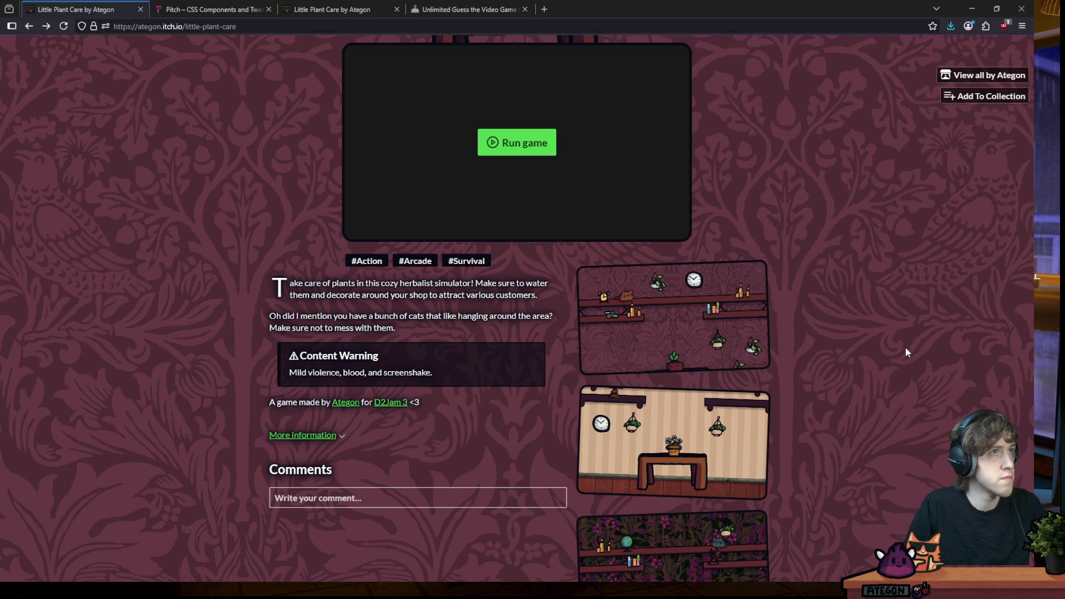
{"action": "scroll", "coordinate": [762, 240], "scroll_direction": "up", "scroll_amount": 2}
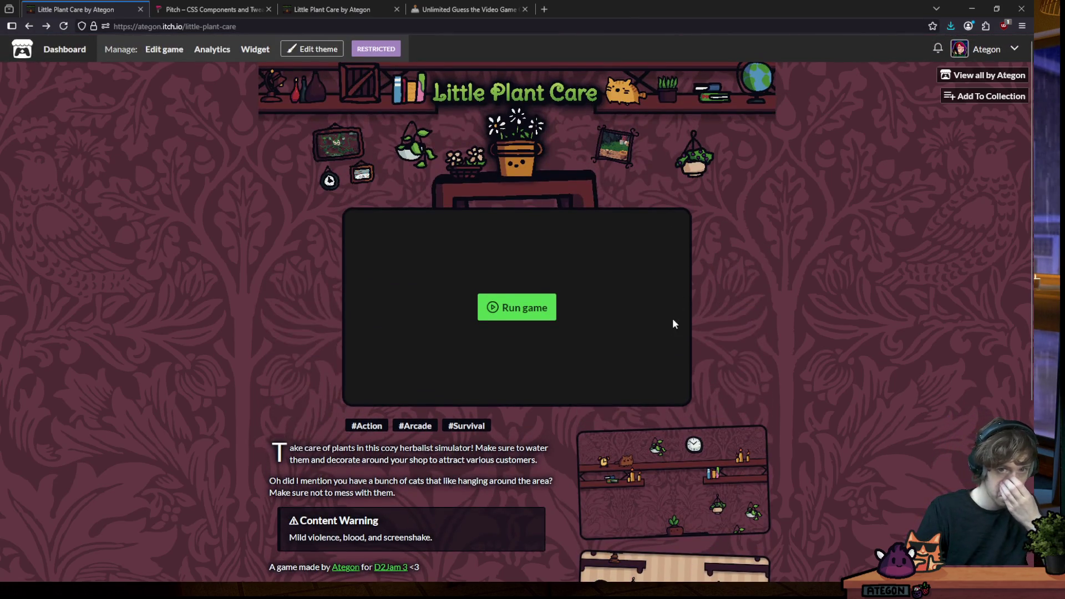
{"action": "scroll", "coordinate": [701, 363], "scroll_direction": "down", "scroll_amount": 1}
{"action": "scroll", "coordinate": [705, 368], "scroll_direction": "up", "scroll_amount": 1}
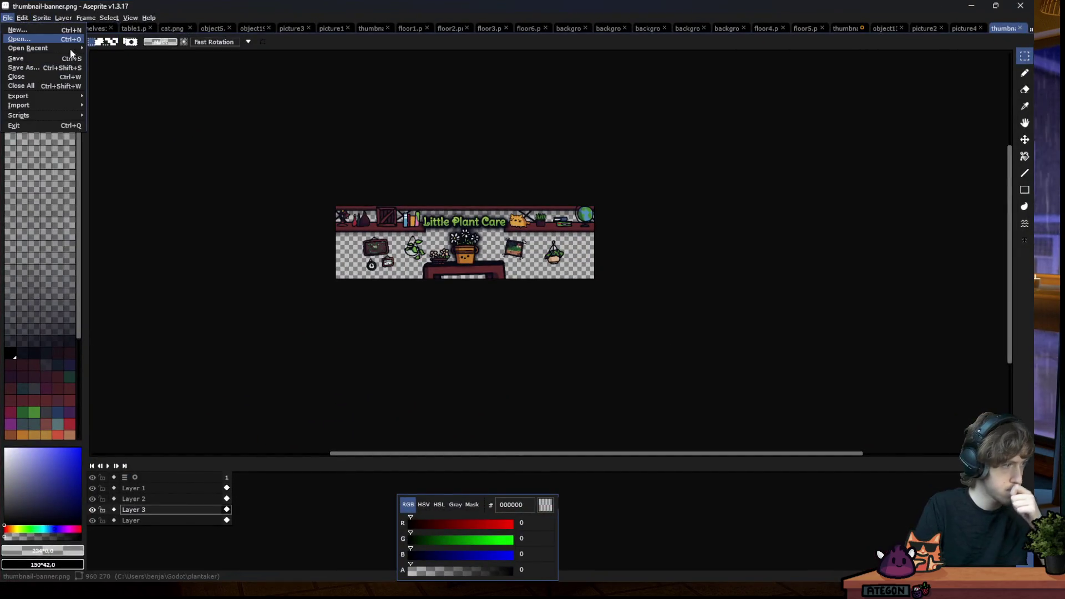
Open thumbnail2.aseprite from the plantaker project folder via File > Open
{"action": "left_click", "coordinate": [51, 40]}
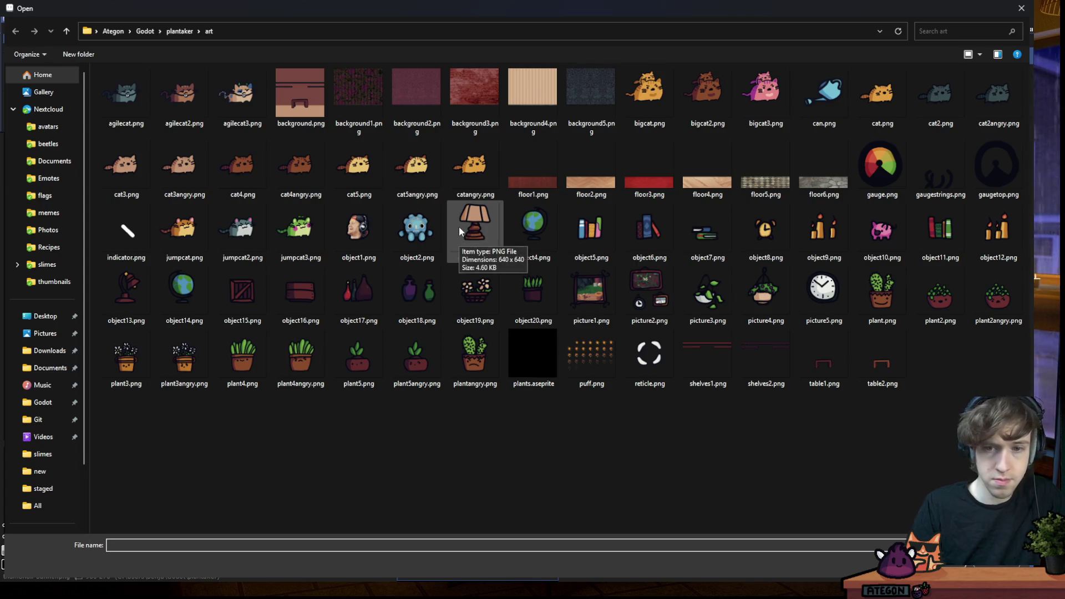
{"action": "left_click", "coordinate": [179, 31]}
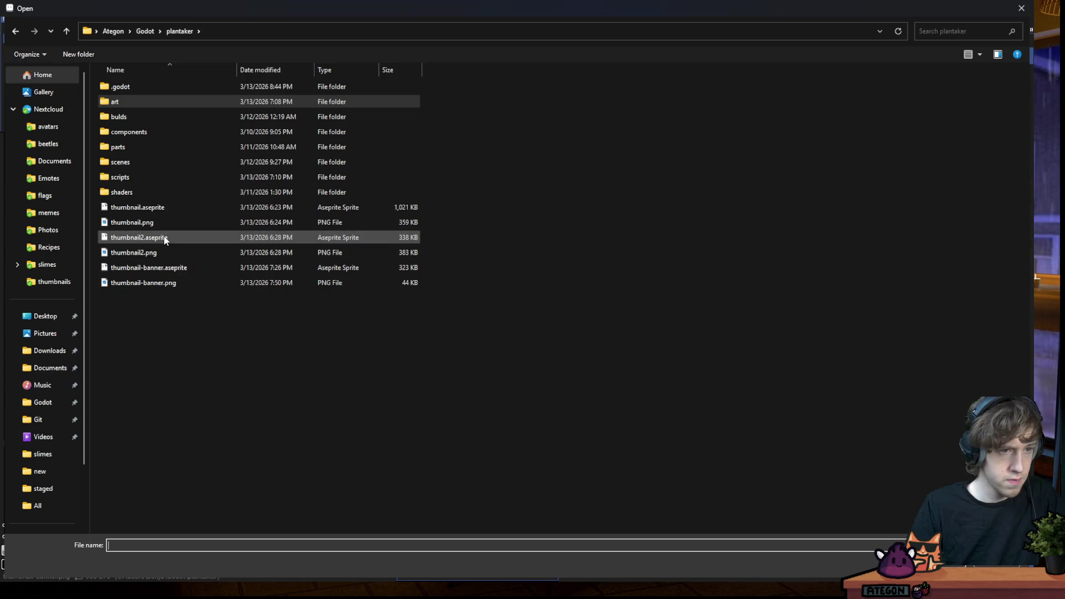
{"action": "double_click", "coordinate": [165, 238]}
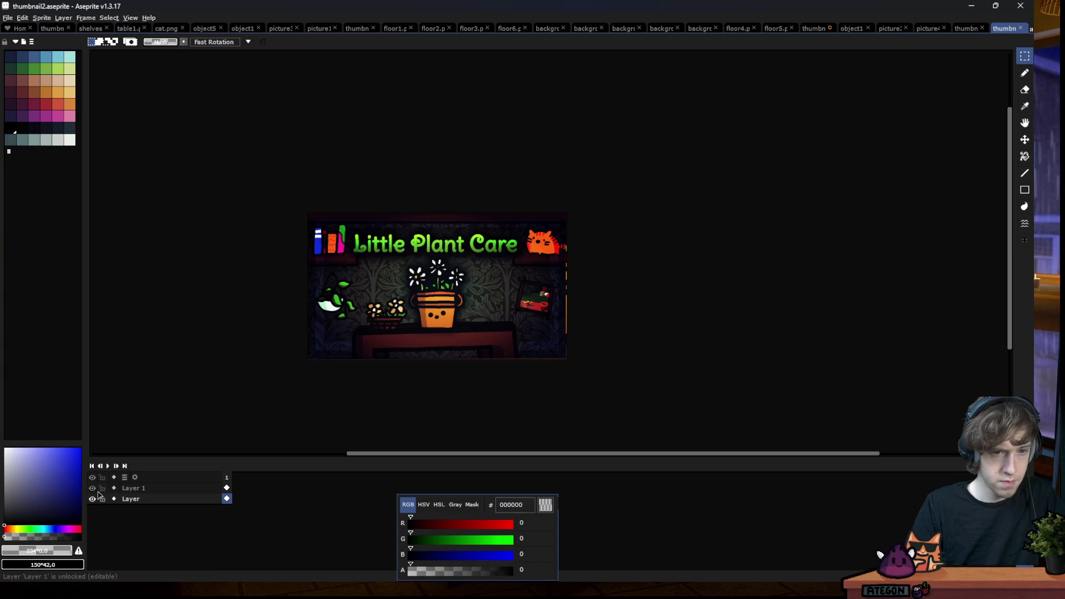
Compare thumbnail2 with the other open thumbnail documents and return to it
{"action": "left_click_drag", "start_coordinate": [486, 334], "coordinate": [488, 333]}
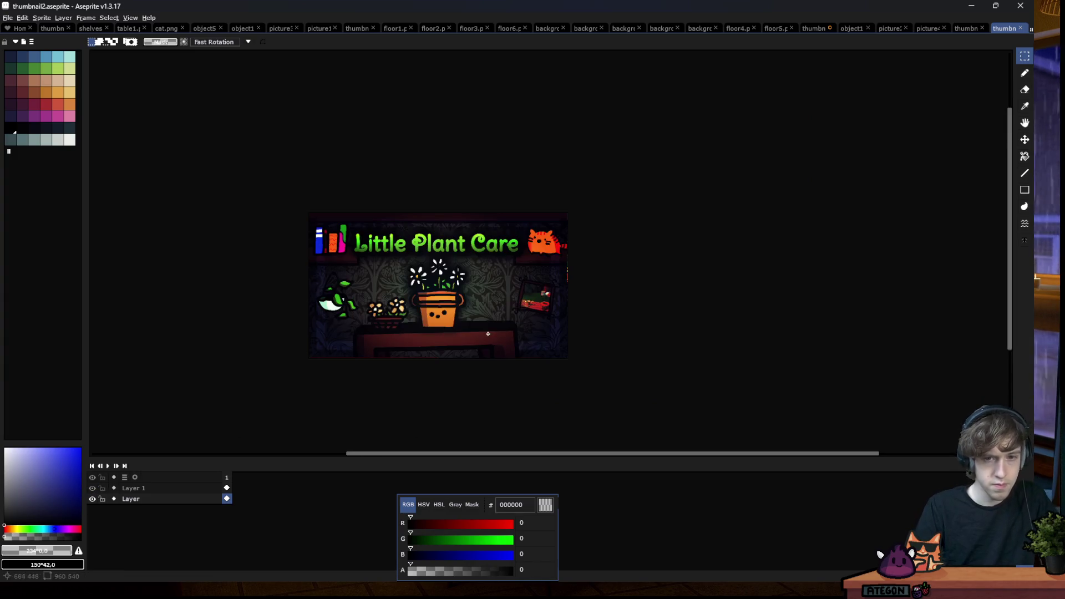
{"action": "scroll", "coordinate": [432, 314], "scroll_direction": "up", "scroll_amount": 2}
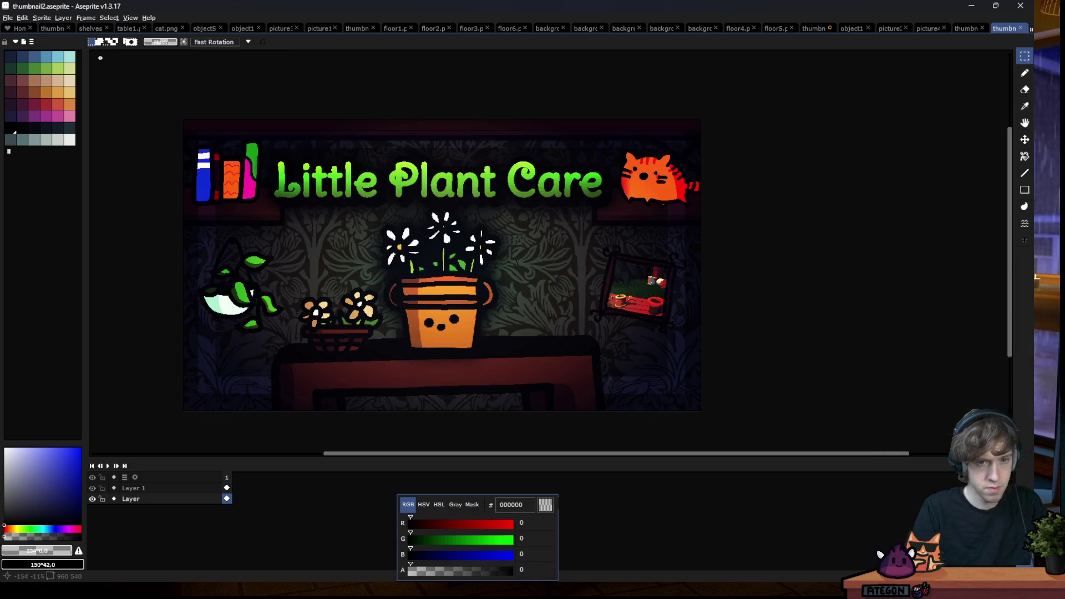
{"action": "left_click", "coordinate": [51, 28]}
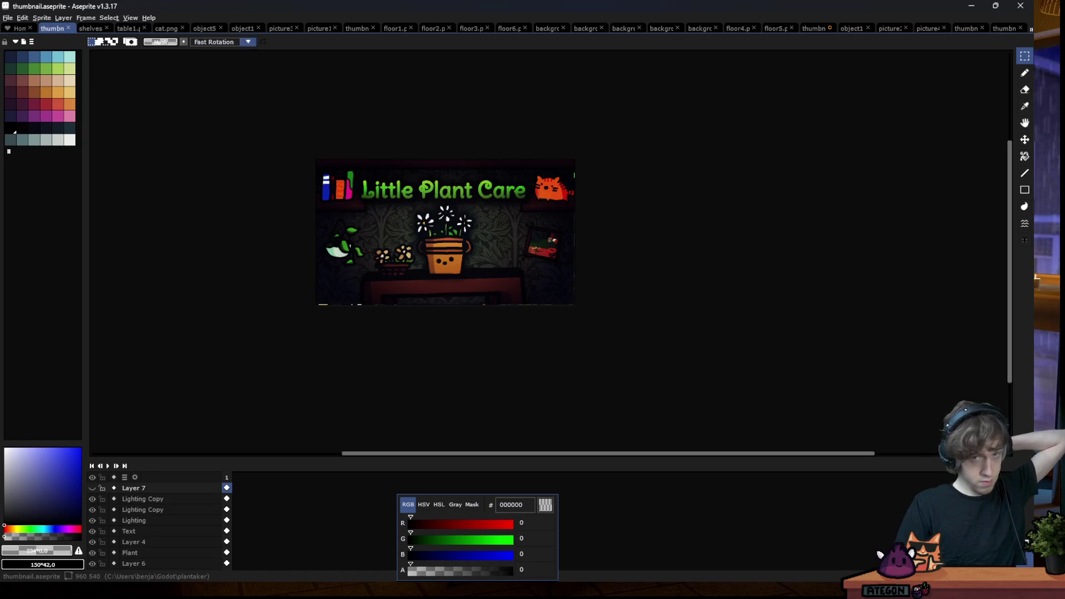
{"action": "left_click", "coordinate": [965, 29]}
{"action": "key", "text": "ctrl+Tab"}
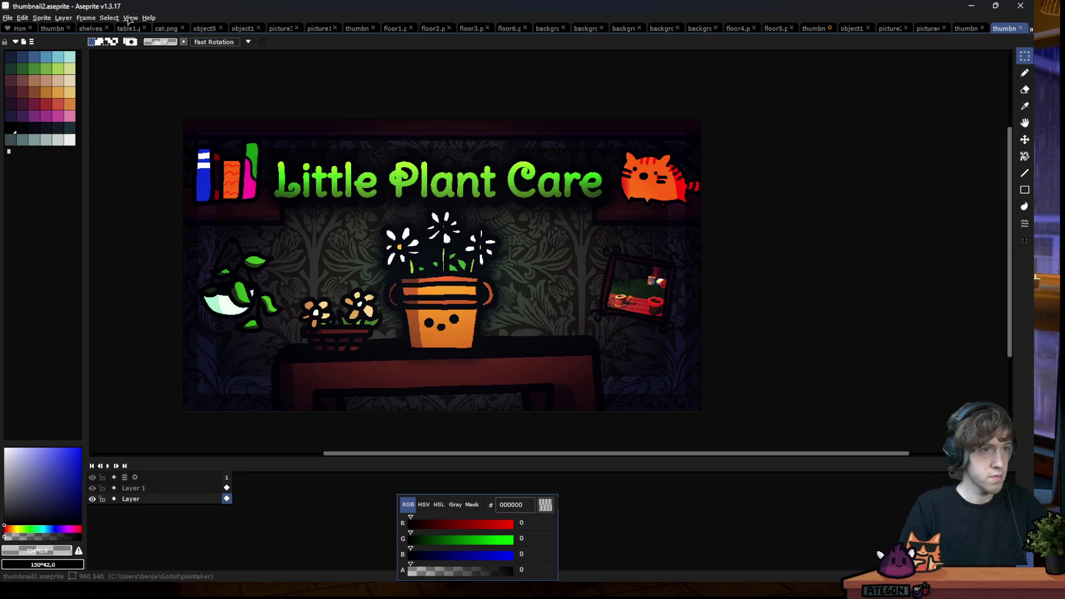
Duplicate the sprite as thumbnail2-itch.aseprite via Sprite > Duplicate
{"action": "left_click", "coordinate": [42, 18]}
{"action": "left_click", "coordinate": [83, 49]}
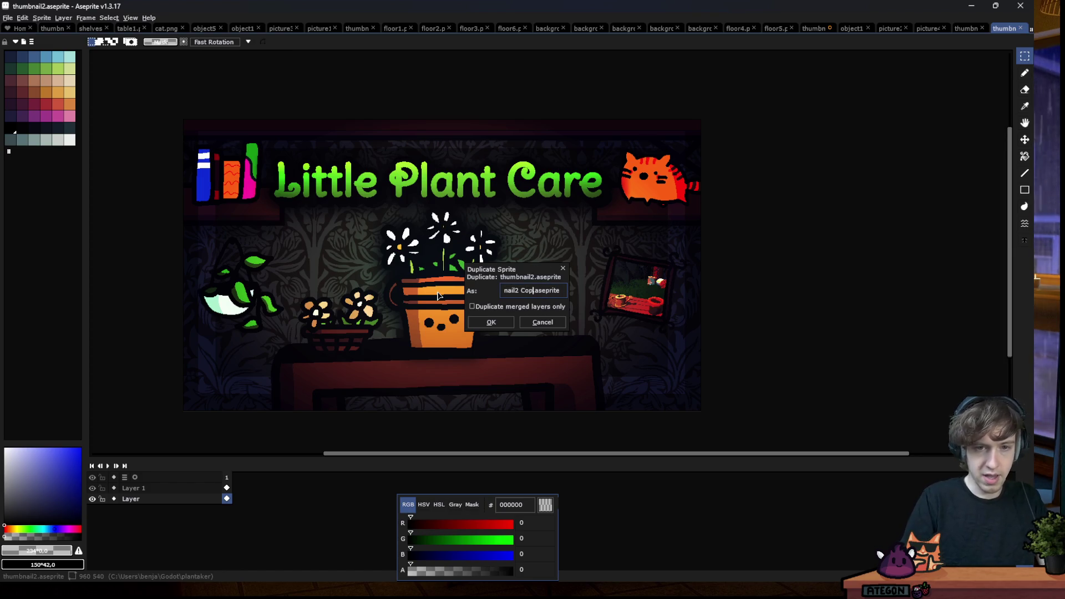
{"action": "type", "text": "h."}
{"action": "key", "text": "Return"}
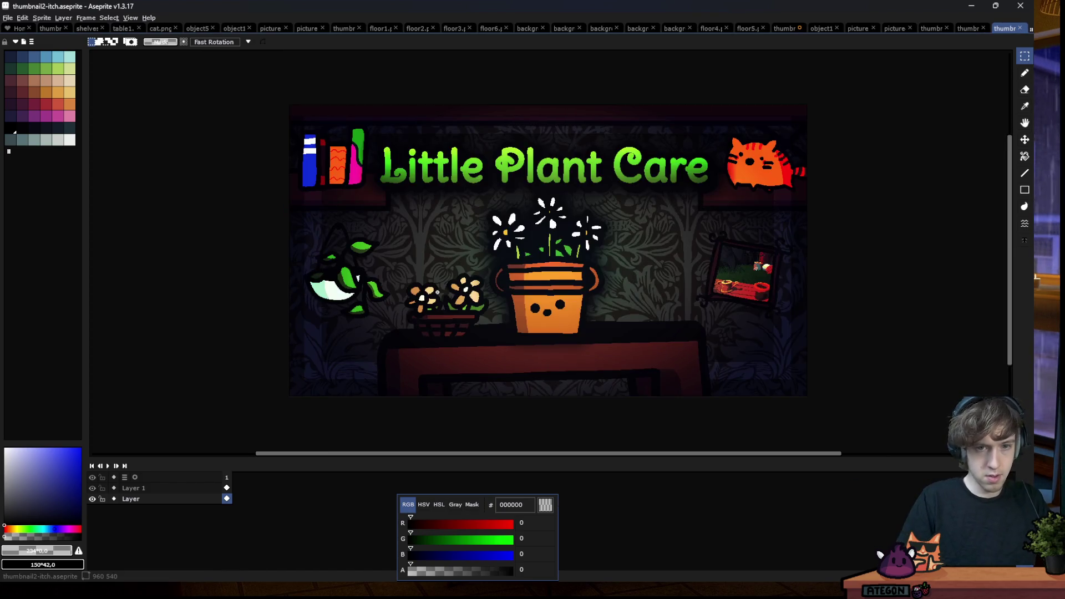
{"action": "left_click", "coordinate": [92, 499]}
{"action": "left_click", "coordinate": [92, 499]}
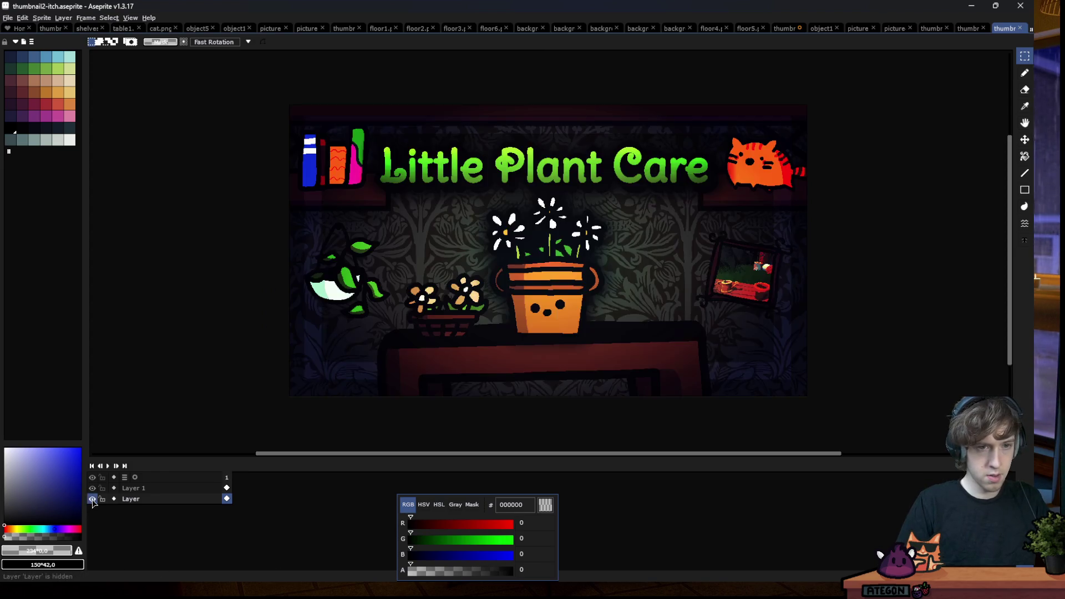
{"action": "left_click", "coordinate": [42, 18]}
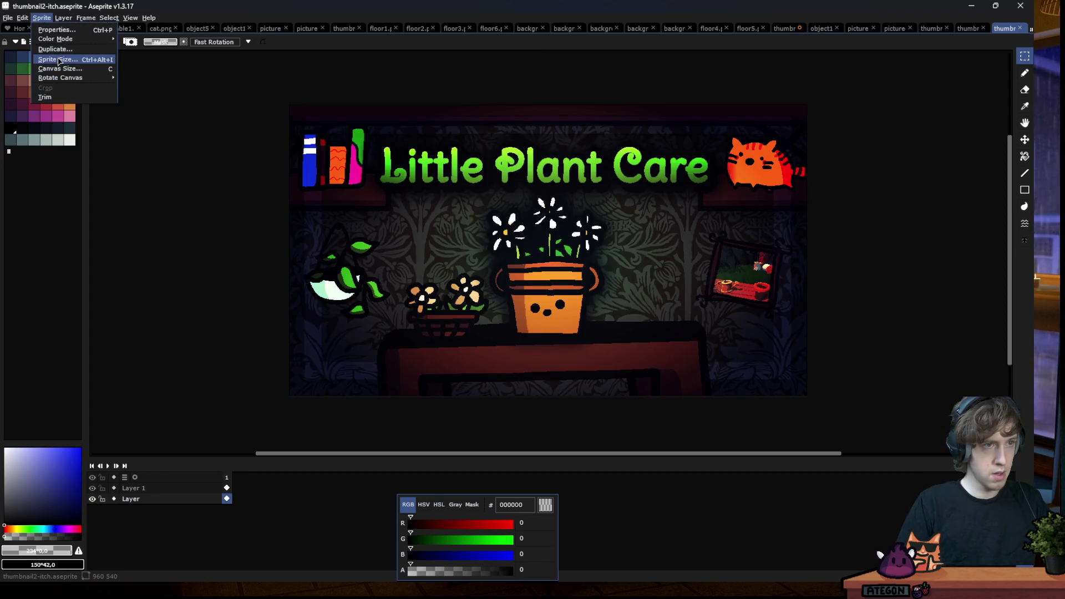
Try a new canvas height in Canvas Size, then cancel the resize
{"action": "left_click", "coordinate": [75, 72]}
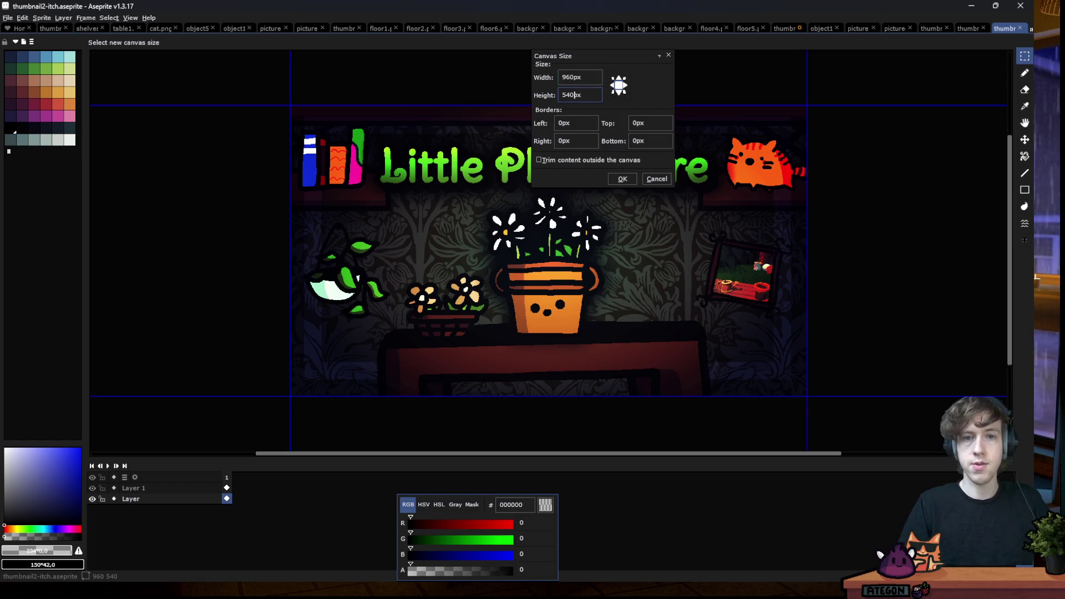
{"action": "type", "text": "500"}
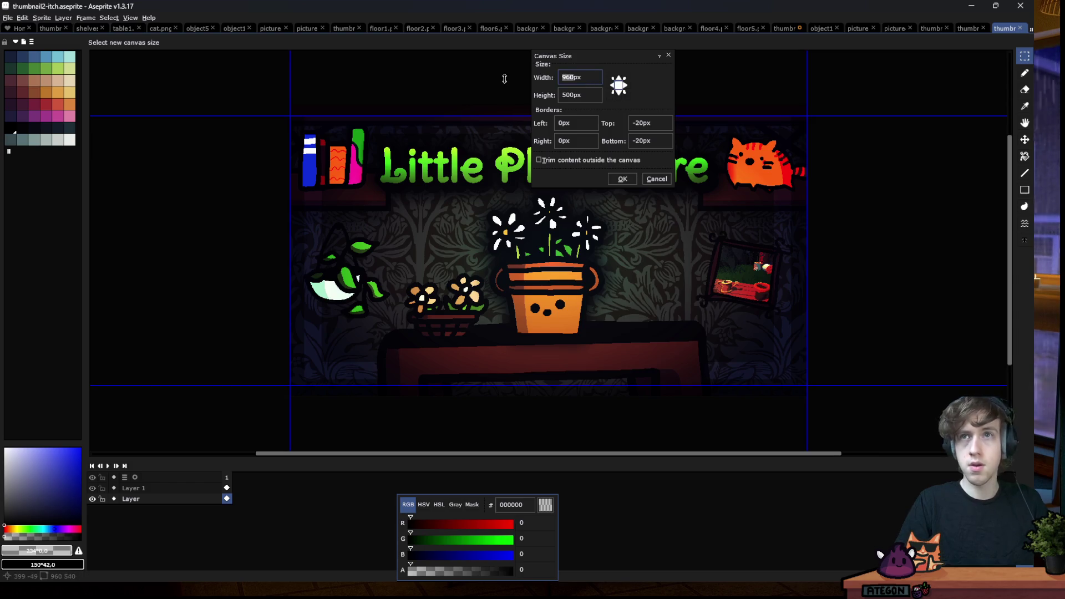
{"action": "type", "text": "630"}
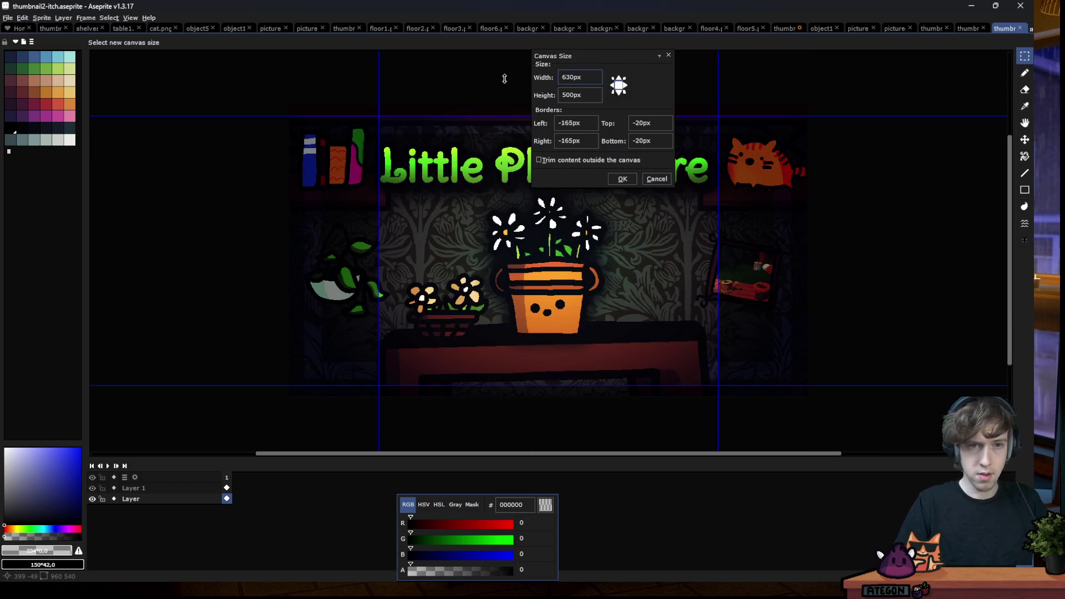
{"action": "scroll", "coordinate": [297, 269], "scroll_direction": "down", "scroll_amount": 2}
{"action": "scroll", "coordinate": [363, 249], "scroll_direction": "up", "scroll_amount": 2}
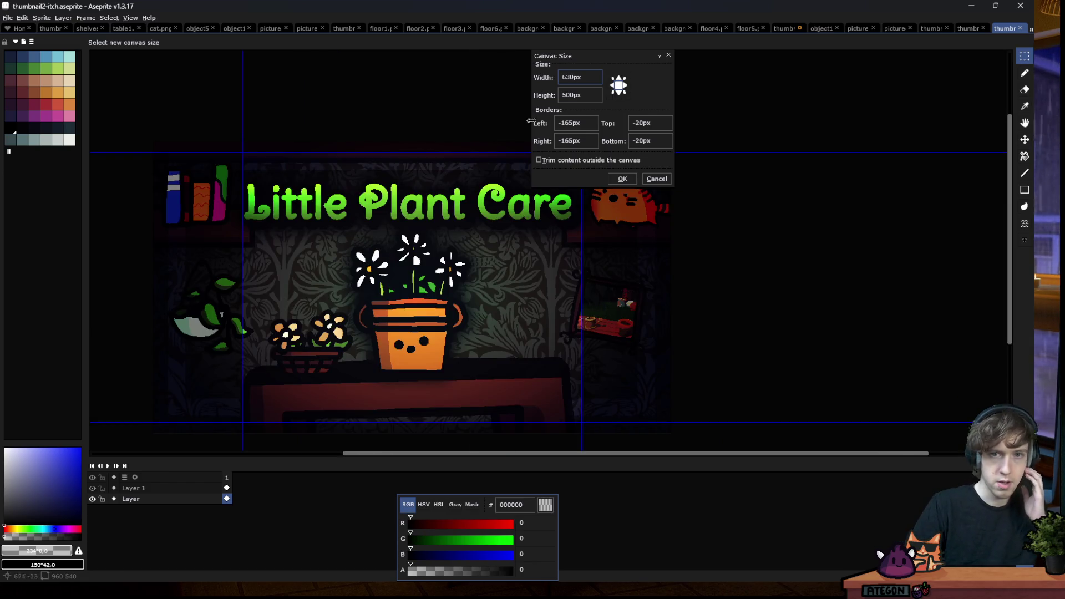
{"action": "left_click", "coordinate": [568, 98]}
{"action": "key", "text": "BackSpace"}
{"action": "type", "text": "4"}
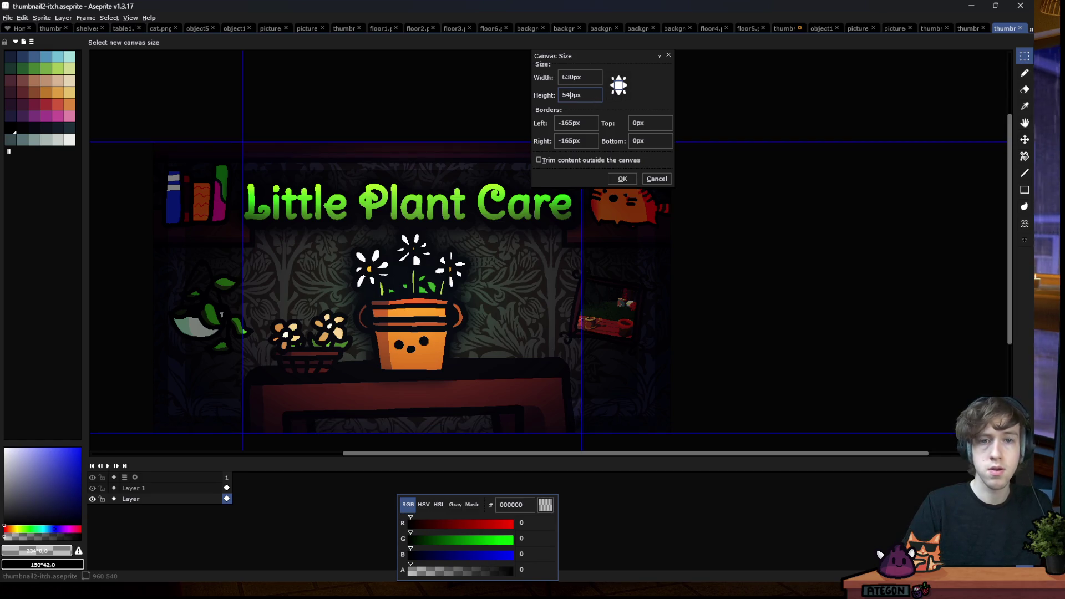
{"action": "left_click", "coordinate": [656, 178]}
Reopen Canvas Size and apply a narrower width of 630/500*540, giving 680×540
{"action": "left_click", "coordinate": [42, 18]}
{"action": "left_click", "coordinate": [111, 73]}
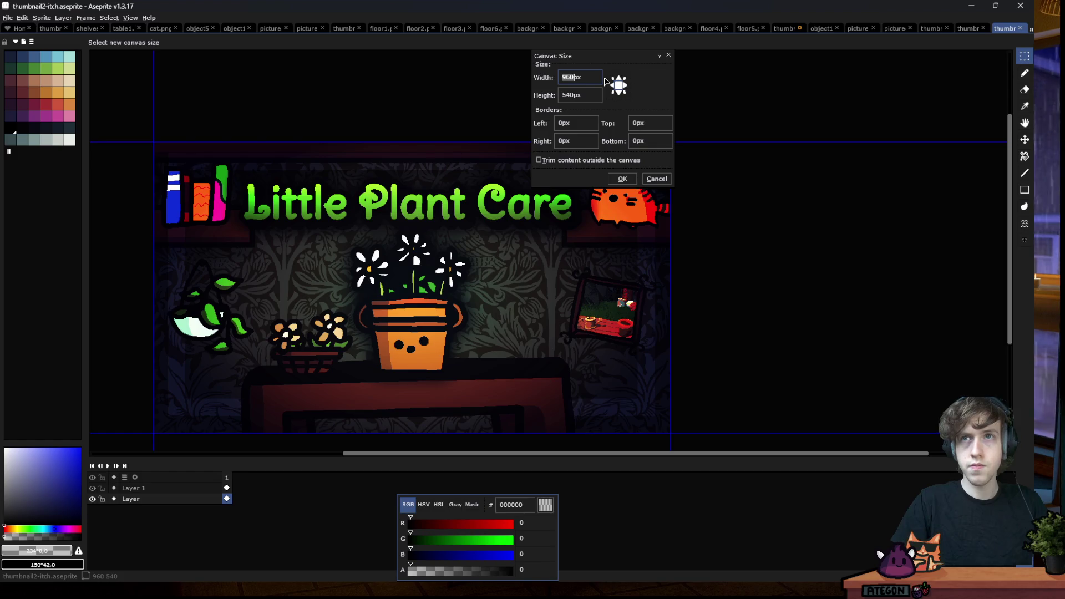
{"action": "key", "text": "BackSpace"}
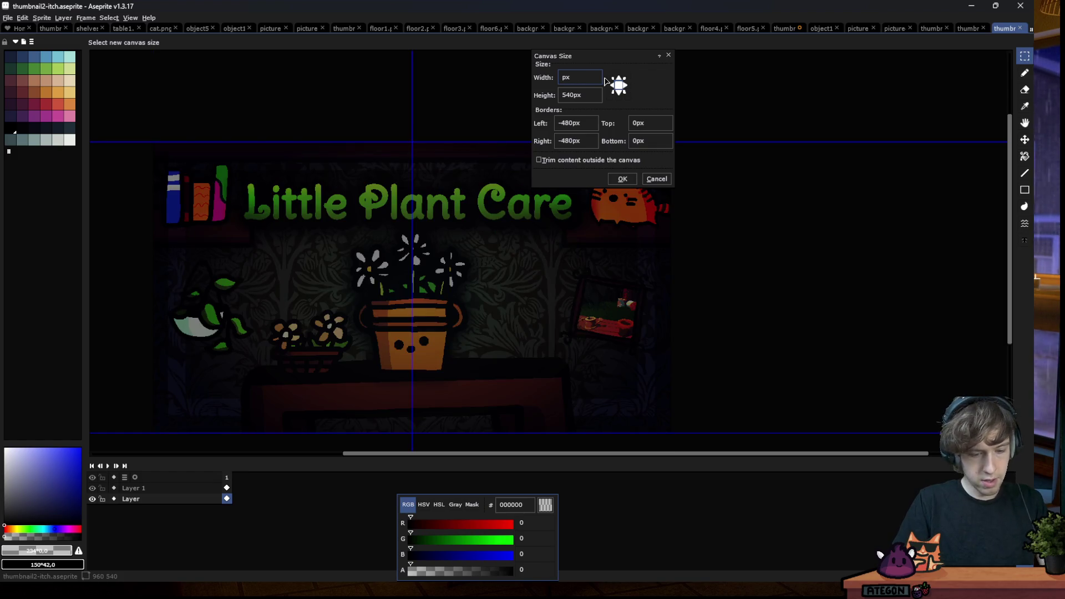
{"action": "type", "text": "630"}
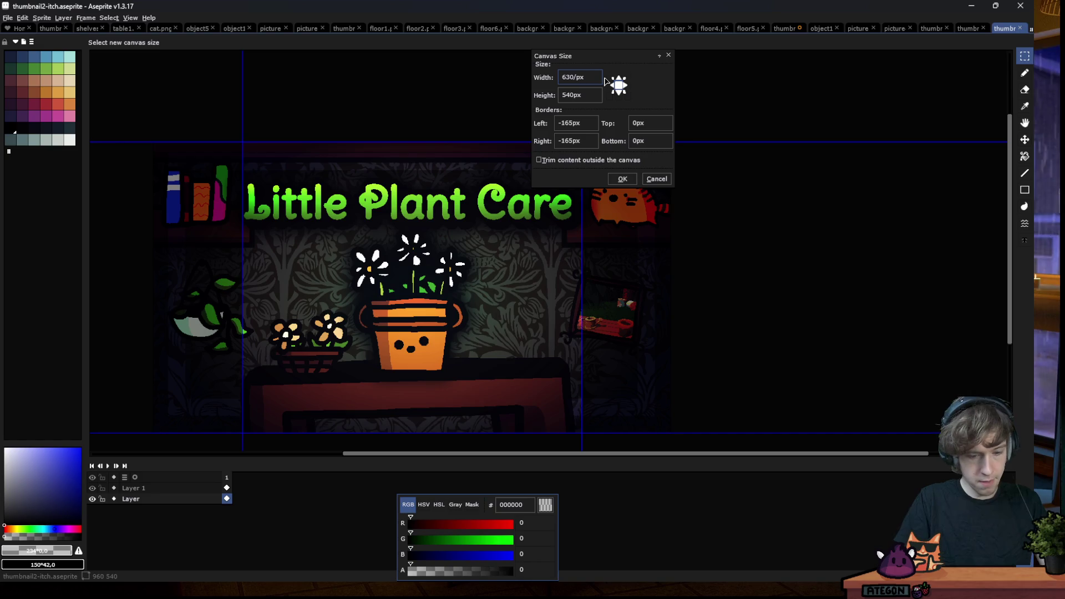
{"action": "type", "text": "500*"}
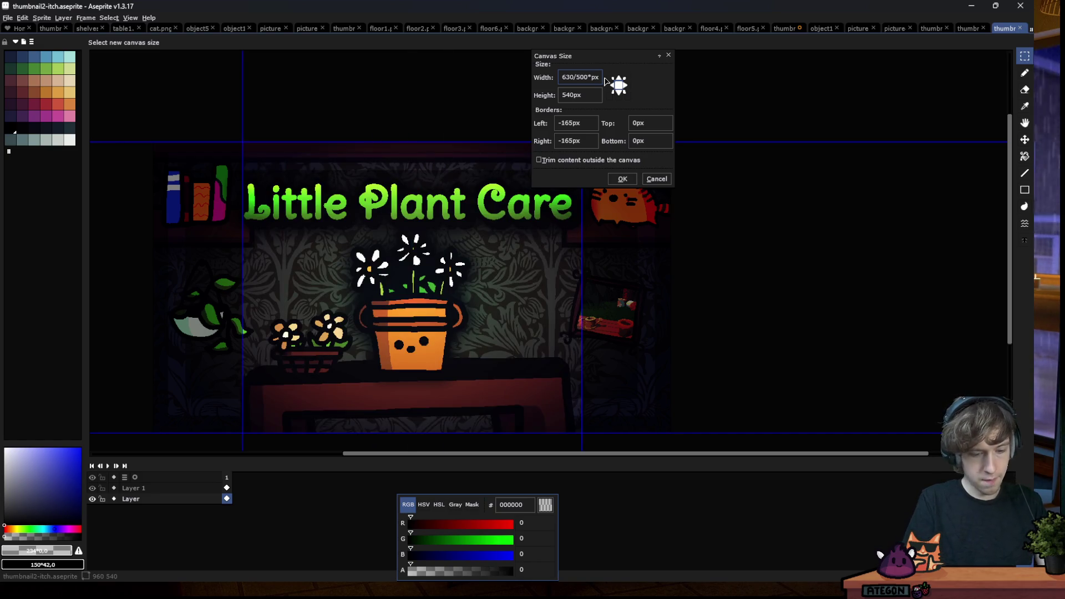
{"action": "type", "text": "540"}
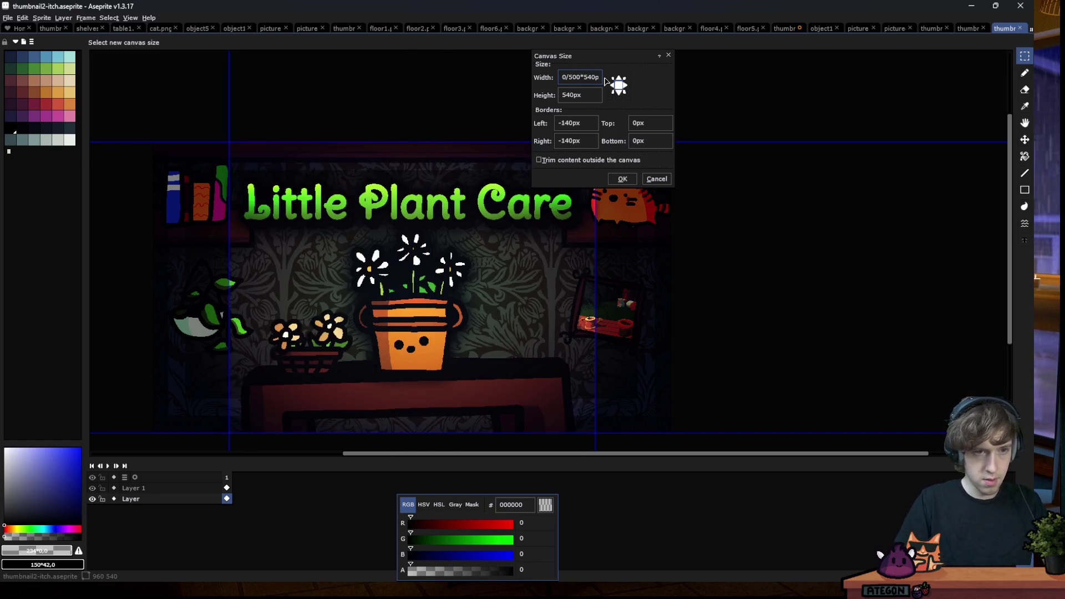
{"action": "left_click", "coordinate": [624, 178]}
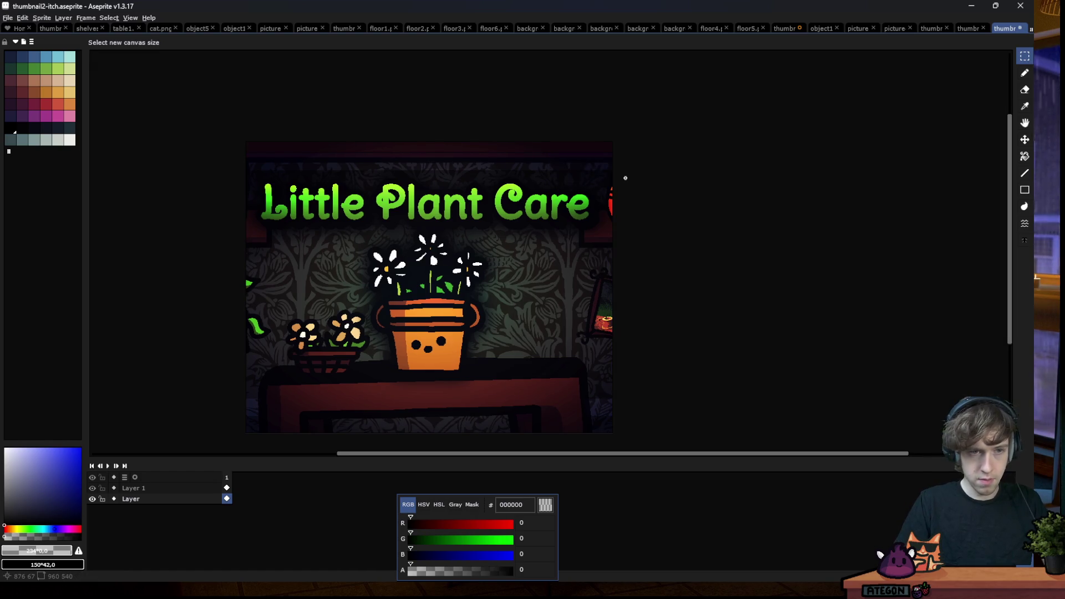
{"action": "scroll", "coordinate": [617, 183], "scroll_direction": "down", "scroll_amount": 2}
{"action": "scroll", "coordinate": [544, 242], "scroll_direction": "up", "scroll_amount": 2}
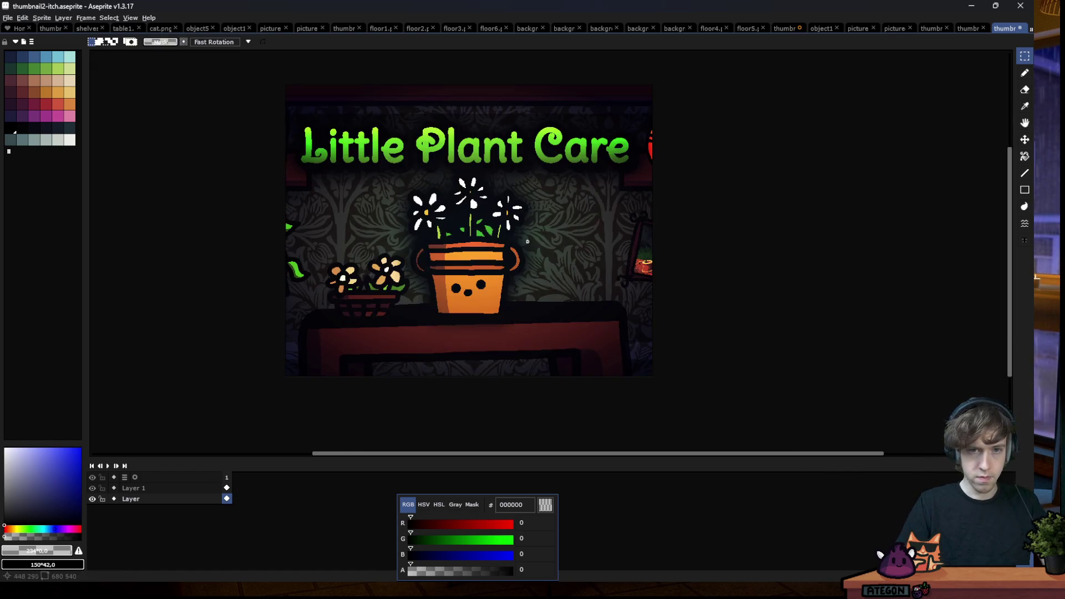
{"action": "scroll", "coordinate": [361, 289], "scroll_direction": "down", "scroll_amount": 2}
{"action": "scroll", "coordinate": [345, 286], "scroll_direction": "up", "scroll_amount": 1}
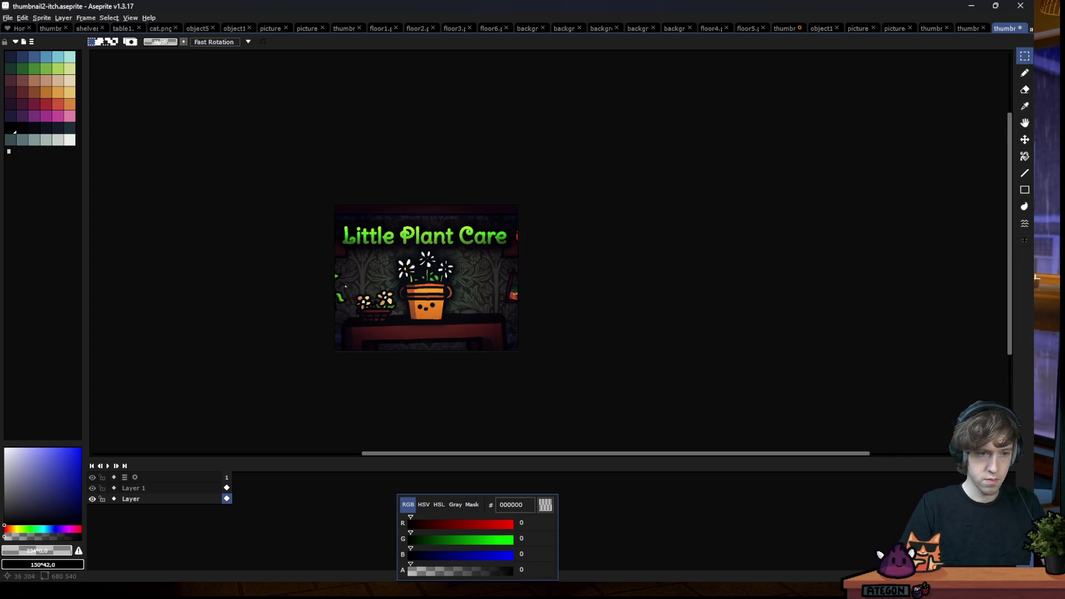
Hide the artwork layer, select Layer 1 and eyedrop the off-white bar colour ebede9
{"action": "left_click", "coordinate": [92, 499]}
{"action": "left_click", "coordinate": [153, 492]}
{"action": "scroll", "coordinate": [383, 167], "scroll_direction": "up", "scroll_amount": 1}
{"action": "scroll", "coordinate": [385, 133], "scroll_direction": "up", "scroll_amount": 1}
{"action": "left_click", "coordinate": [384, 134], "text": "alt"}
{"action": "scroll", "coordinate": [385, 133], "scroll_direction": "down", "scroll_amount": 2}
{"action": "scroll", "coordinate": [373, 180], "scroll_direction": "up", "scroll_amount": 1}
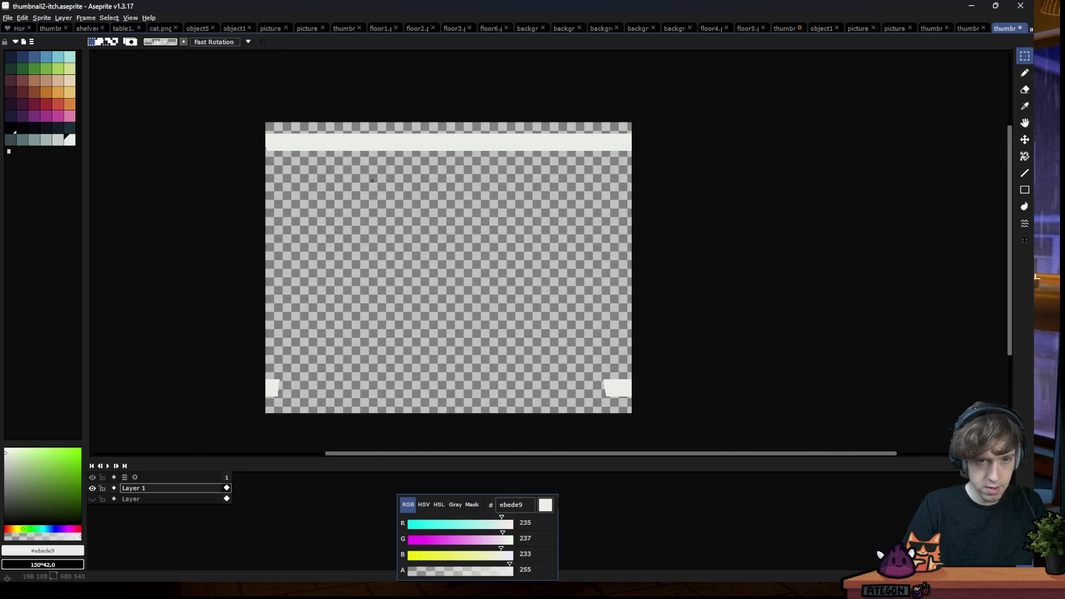
Draw a thick off-white rectangle frame on new Layer 2, unhide layers, open Layer 1's properties
{"action": "left_click", "coordinate": [1024, 190]}
{"action": "key", "text": "shift+n"}
{"action": "scroll", "coordinate": [292, 160], "scroll_direction": "up", "scroll_amount": 1}
{"action": "mouse_move", "coordinate": [291, 160]}
{"action": "left_mouse_down"}
{"action": "mouse_move", "coordinate": [616, 204]}
{"action": "mouse_move", "coordinate": [650, 252]}
{"action": "left_mouse_up"}
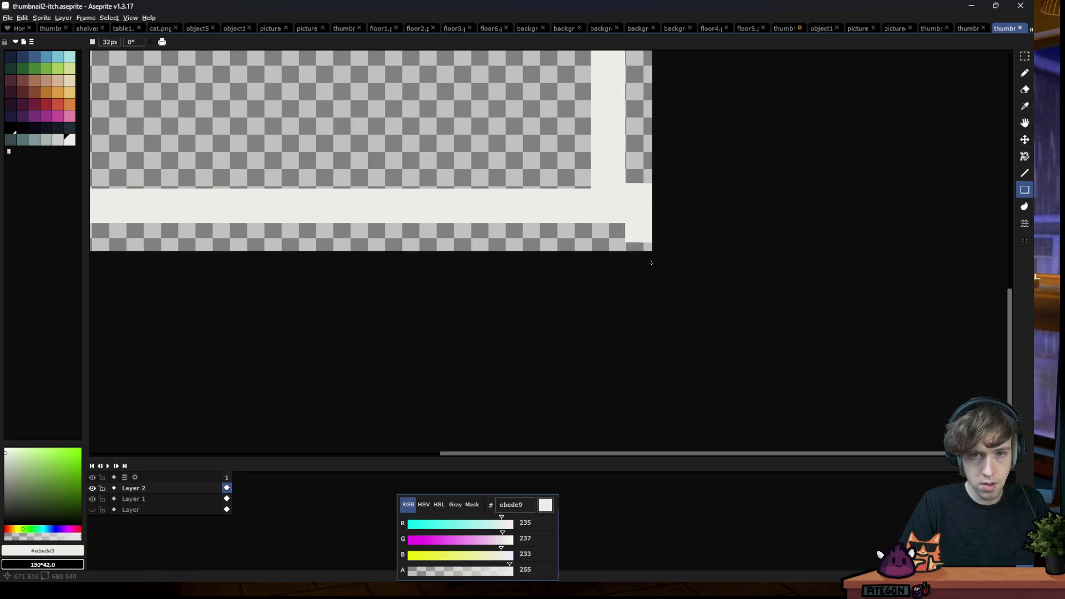
{"action": "scroll", "coordinate": [549, 233], "scroll_direction": "down", "scroll_amount": 4}
{"action": "scroll", "coordinate": [550, 233], "scroll_direction": "up", "scroll_amount": 3}
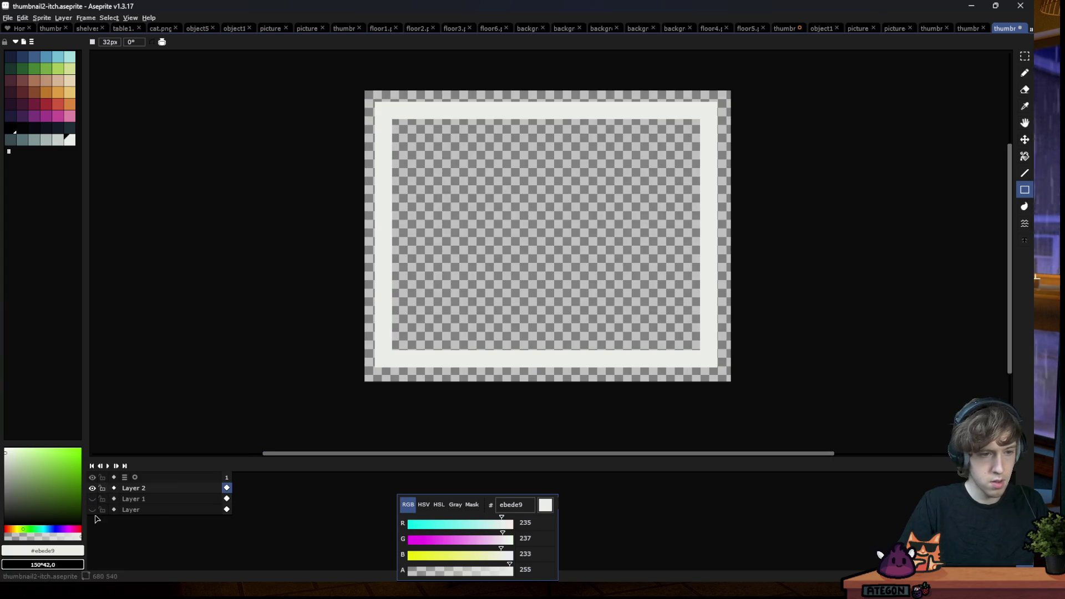
{"action": "left_click_drag", "start_coordinate": [92, 509], "coordinate": [92, 499]}
{"action": "double_click", "coordinate": [134, 498]}
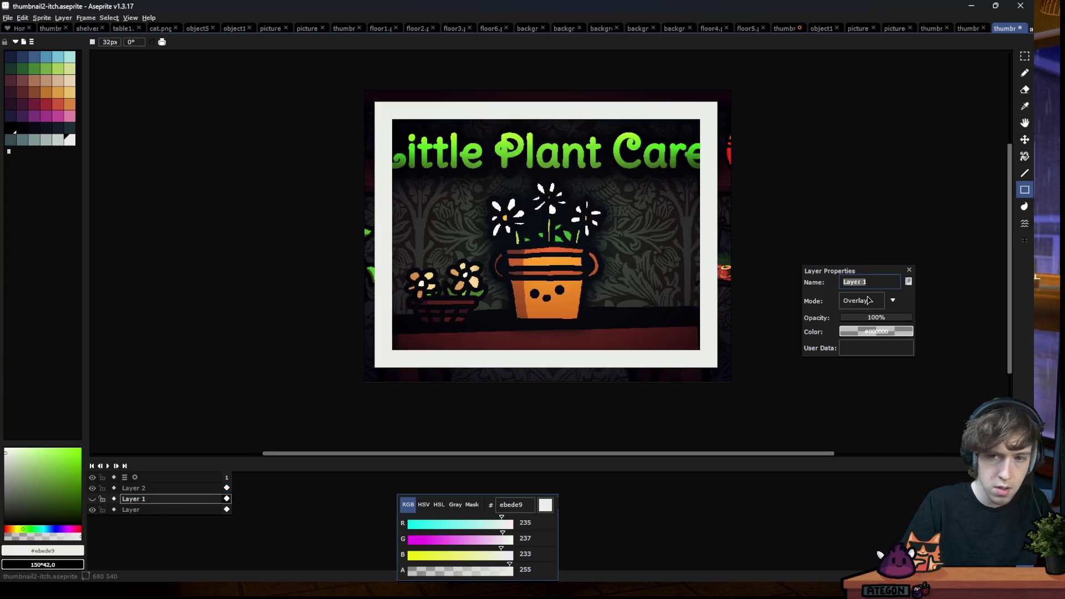
Keep Layer 1 on Overlay and set Layer 2's blend mode to Overlay as well
{"action": "left_click", "coordinate": [870, 301]}
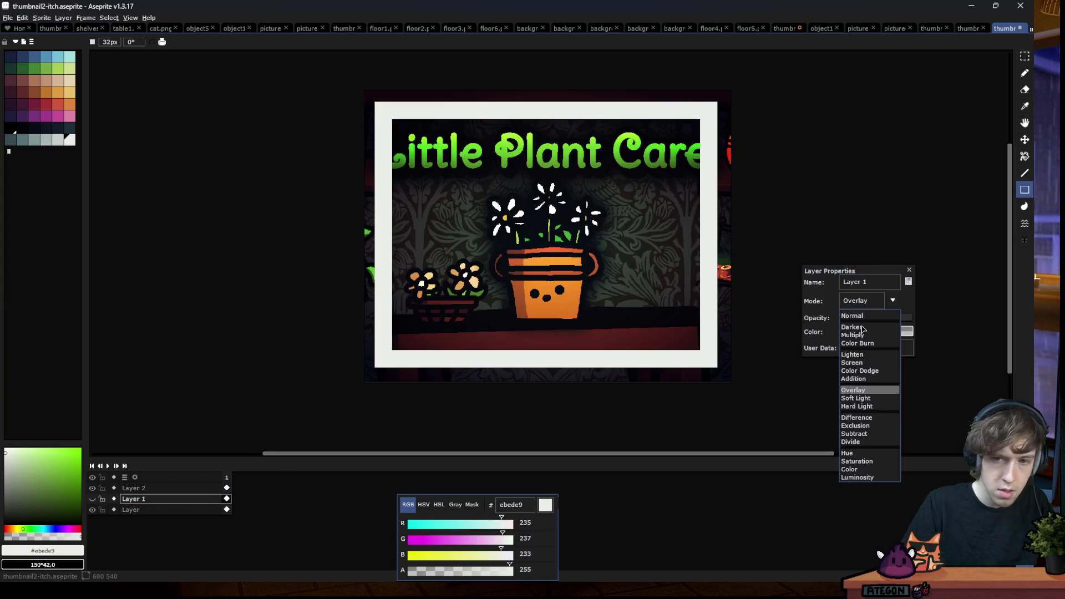
{"action": "left_click", "coordinate": [858, 391]}
{"action": "left_click", "coordinate": [166, 490]}
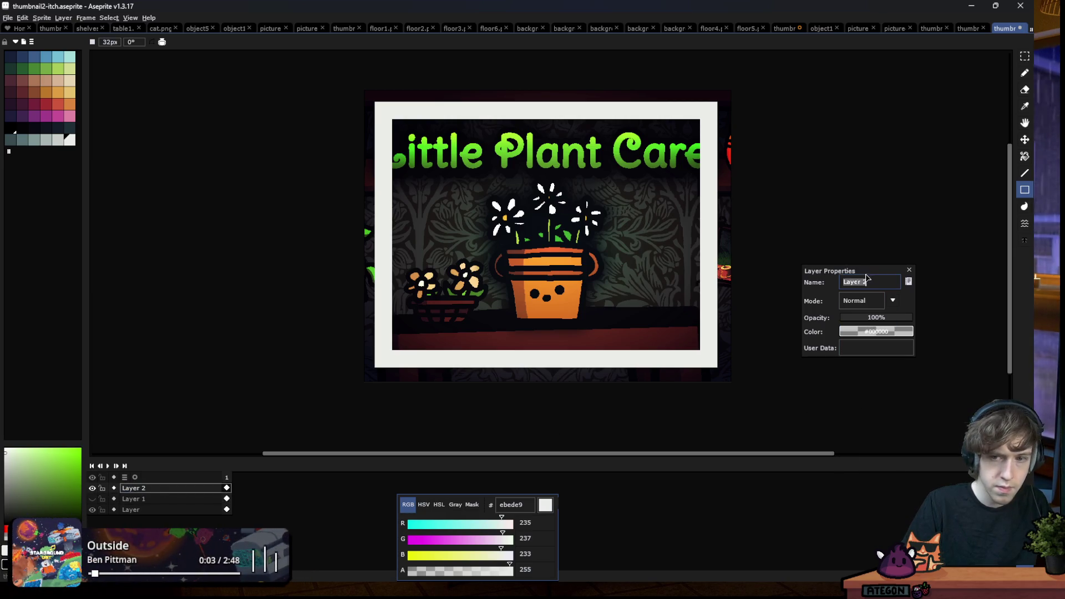
{"action": "left_click", "coordinate": [862, 303]}
{"action": "left_click", "coordinate": [857, 391]}
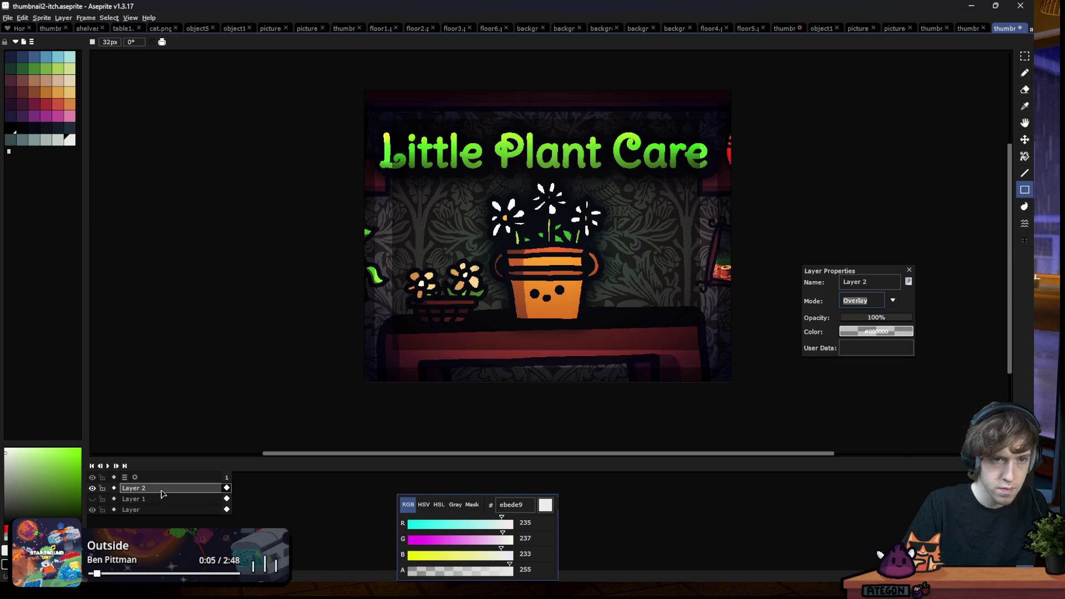
{"action": "left_click", "coordinate": [908, 270]}
{"action": "key", "text": "e"}
{"action": "scroll", "coordinate": [444, 333], "scroll_direction": "up", "scroll_amount": 2}
{"action": "scroll", "coordinate": [391, 366], "scroll_direction": "up", "scroll_amount": 1}
With a larger eraser, erase the frame along the couch's left edge and mark a rectangular area
{"action": "key", "text": "plus"}
{"action": "key", "text": "plus"}
{"action": "key", "text": "plus"}
{"action": "key", "text": "plus"}
{"action": "key", "text": "plus"}
{"action": "key", "text": "plus"}
{"action": "left_click_drag", "start_coordinate": [429, 255], "coordinate": [500, 364]}
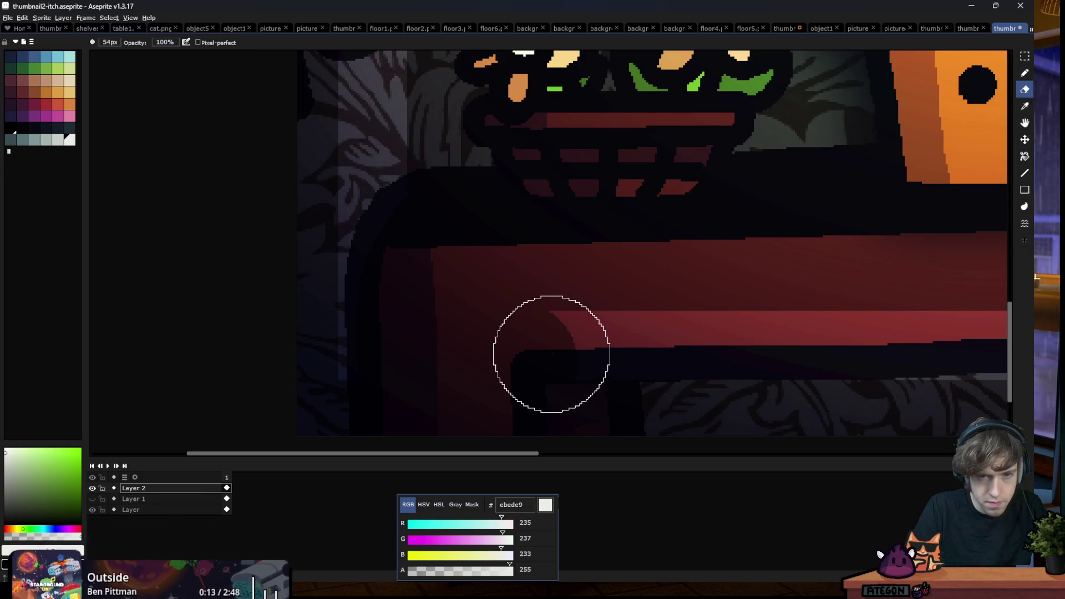
{"action": "scroll", "coordinate": [413, 309], "scroll_direction": "down", "scroll_amount": 3}
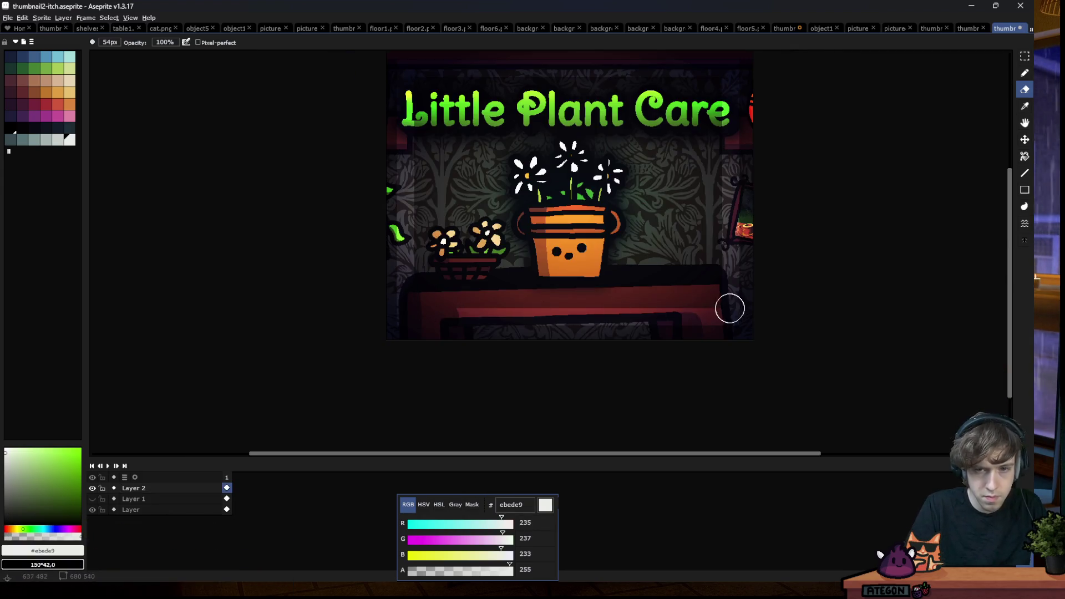
{"action": "scroll", "coordinate": [729, 305], "scroll_direction": "up", "scroll_amount": 2}
{"action": "scroll", "coordinate": [680, 387], "scroll_direction": "down", "scroll_amount": 3}
{"action": "key", "text": "m"}
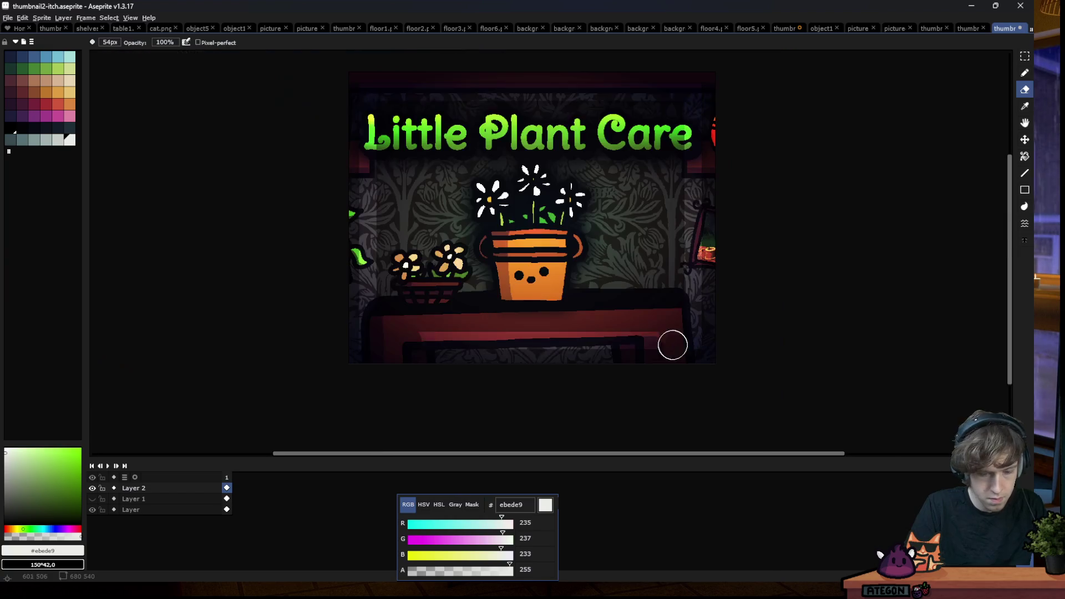
{"action": "left_click_drag", "start_coordinate": [397, 303], "coordinate": [641, 354]}
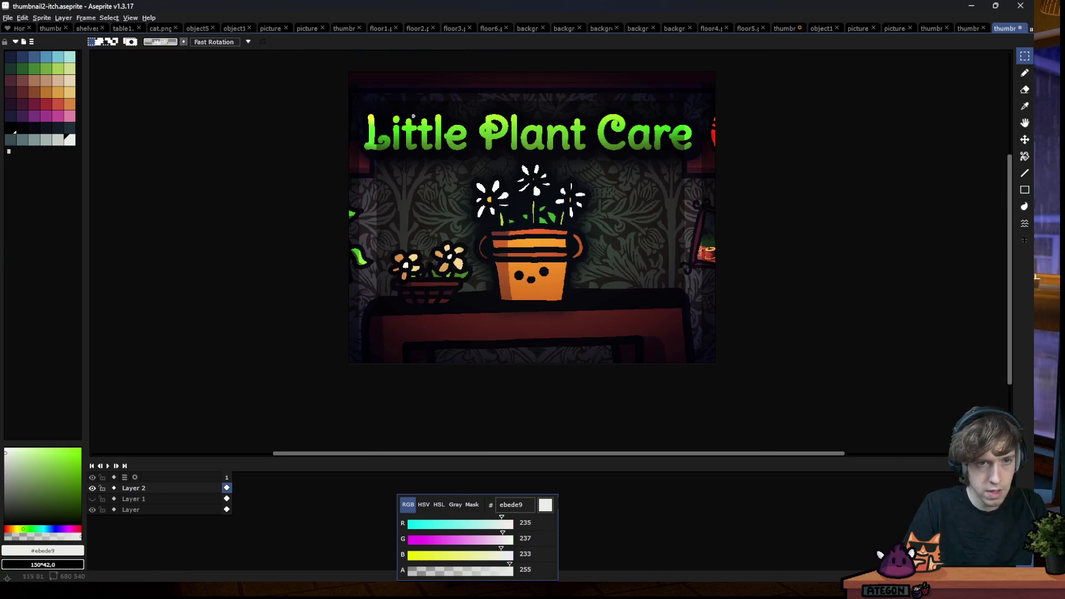
Erase the frame overlay around the L of Little and beside the dark red block
{"action": "key", "text": "e"}
{"action": "scroll", "coordinate": [413, 117], "scroll_direction": "up", "scroll_amount": 2}
{"action": "scroll", "coordinate": [388, 100], "scroll_direction": "up", "scroll_amount": 2}
{"action": "mouse_move", "coordinate": [381, 225]}
{"action": "left_mouse_down"}
{"action": "mouse_move", "coordinate": [327, 178]}
{"action": "mouse_move", "coordinate": [344, 238]}
{"action": "mouse_move", "coordinate": [322, 308]}
{"action": "mouse_move", "coordinate": [329, 320]}
{"action": "left_mouse_up"}
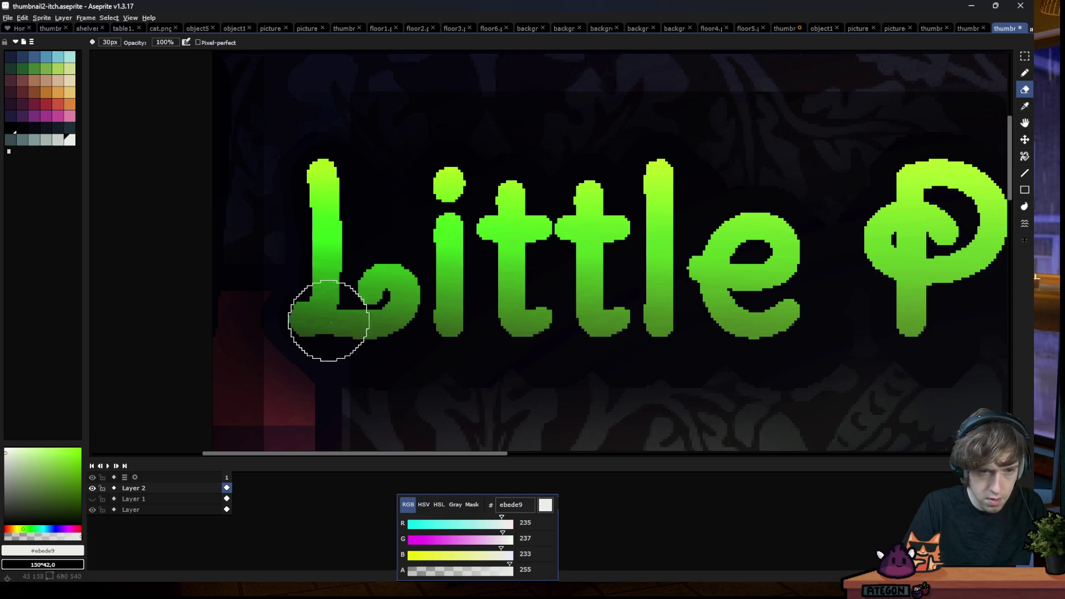
{"action": "scroll", "coordinate": [353, 333], "scroll_direction": "down", "scroll_amount": 1}
{"action": "scroll", "coordinate": [312, 281], "scroll_direction": "down", "scroll_amount": 1}
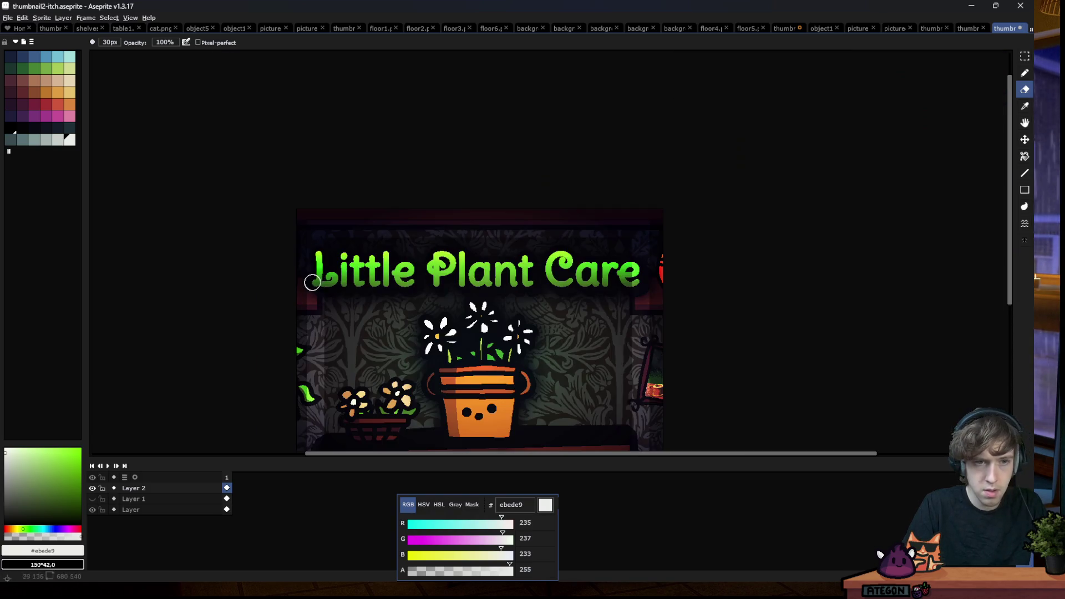
{"action": "scroll", "coordinate": [300, 294], "scroll_direction": "up", "scroll_amount": 1}
{"action": "scroll", "coordinate": [316, 283], "scroll_direction": "up", "scroll_amount": 1}
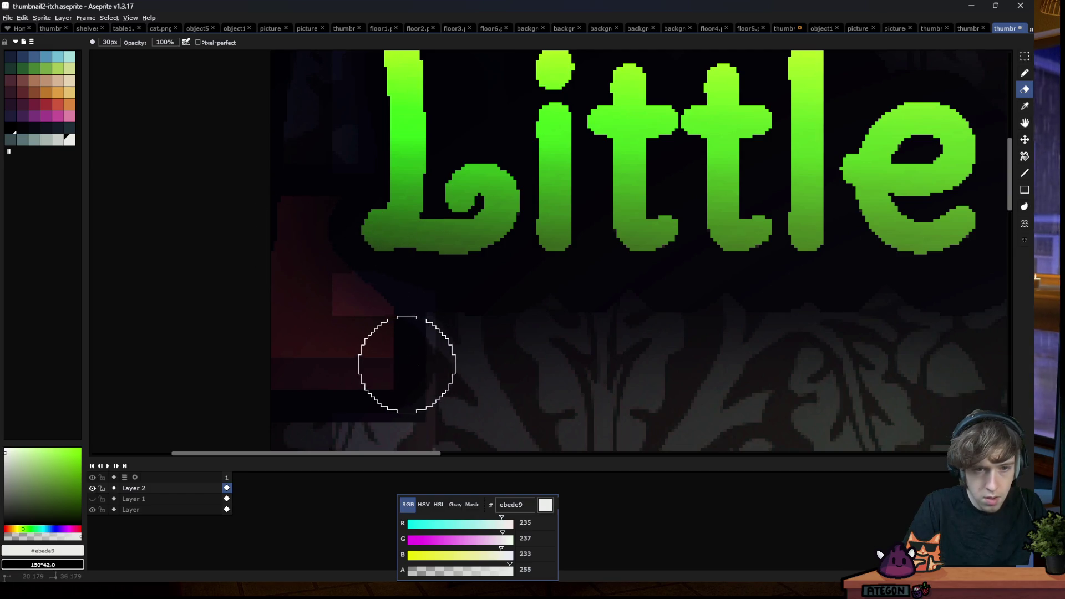
{"action": "left_click_drag", "start_coordinate": [528, 269], "coordinate": [335, 309]}
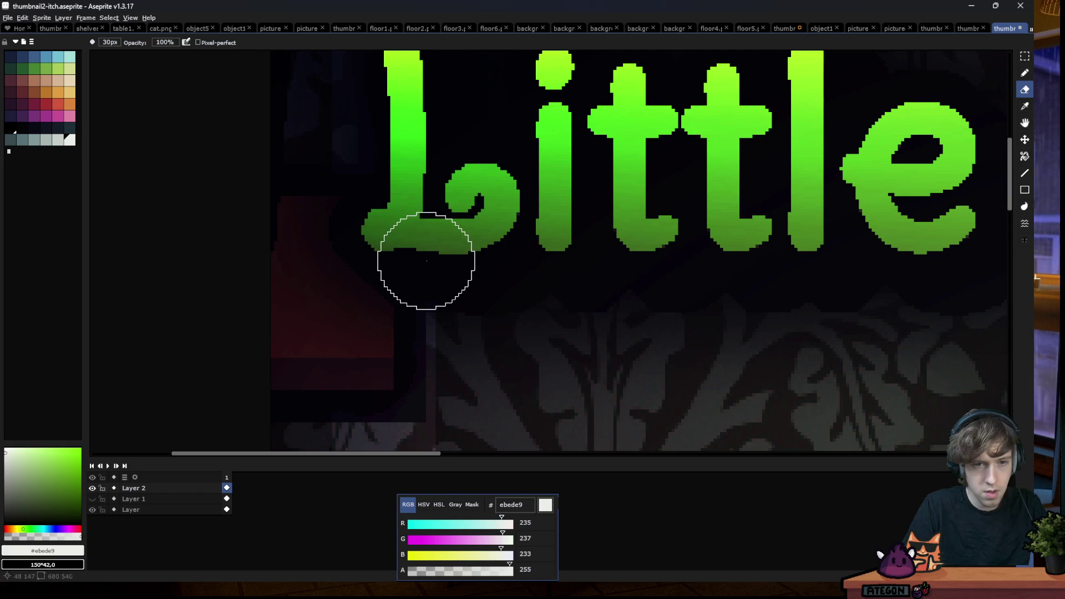
{"action": "scroll", "coordinate": [351, 258], "scroll_direction": "down", "scroll_amount": 3}
{"action": "scroll", "coordinate": [319, 298], "scroll_direction": "down", "scroll_amount": 1}
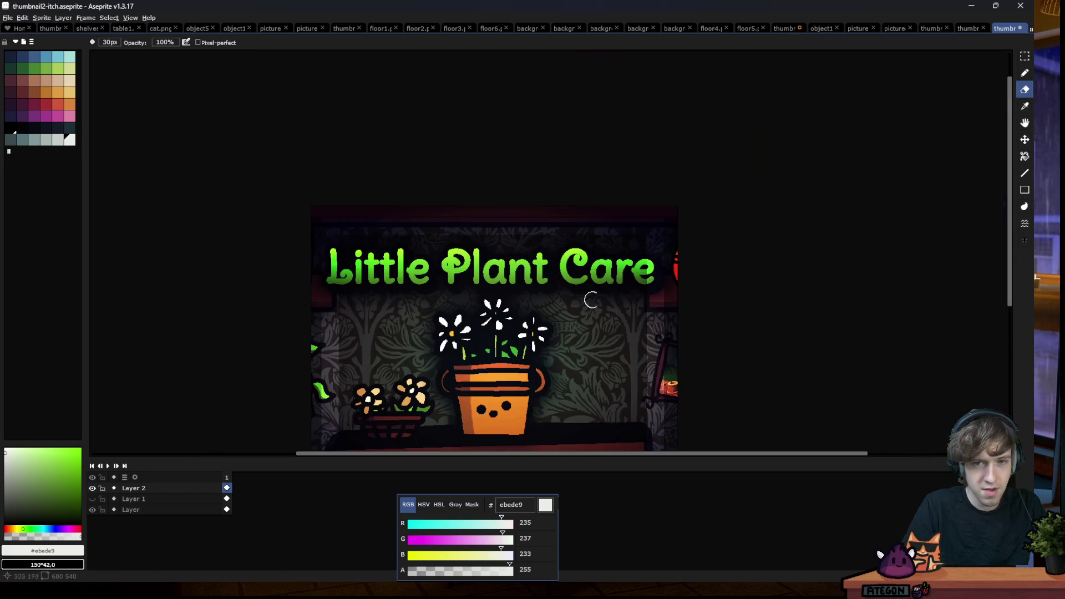
{"action": "scroll", "coordinate": [678, 274], "scroll_direction": "up", "scroll_amount": 3}
{"action": "scroll", "coordinate": [623, 328], "scroll_direction": "up", "scroll_amount": 1}
{"action": "scroll", "coordinate": [549, 267], "scroll_direction": "down", "scroll_amount": 1}
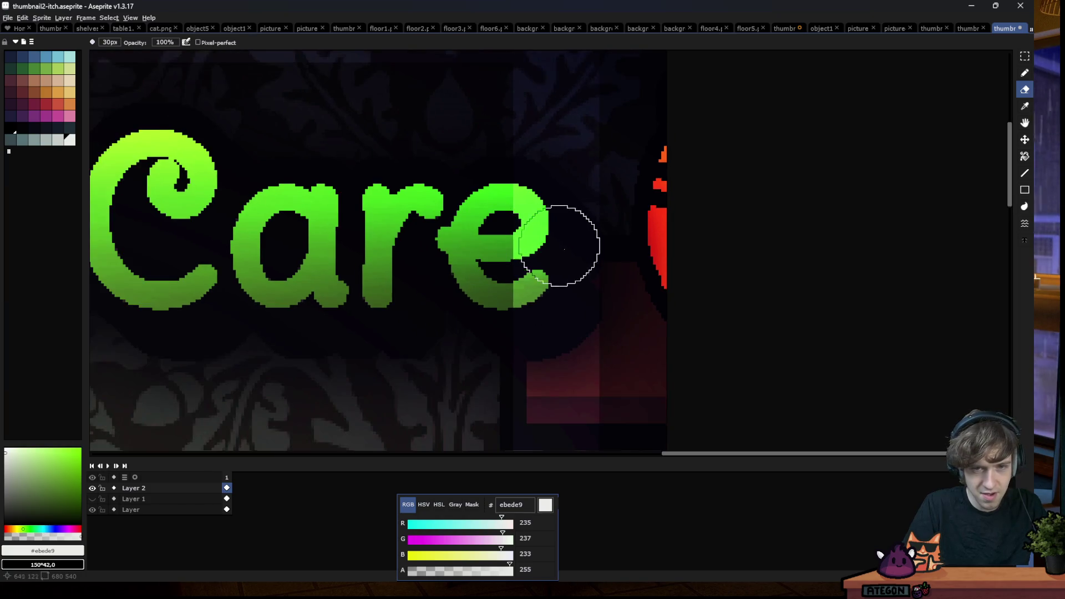
{"action": "scroll", "coordinate": [574, 267], "scroll_direction": "up", "scroll_amount": 1}
{"action": "left_click_drag", "start_coordinate": [496, 192], "coordinate": [594, 281]}
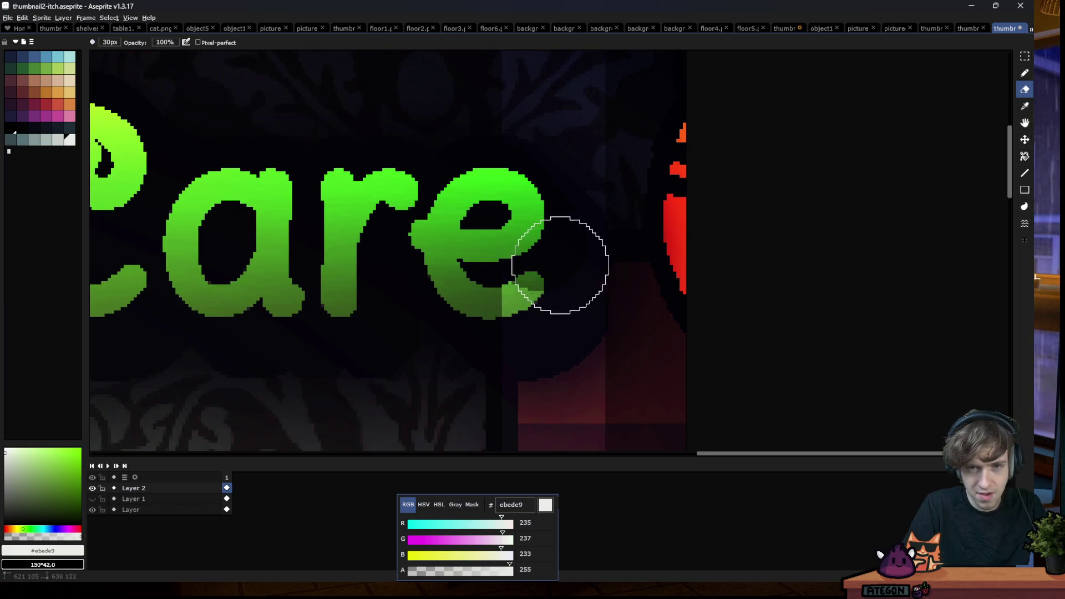
{"action": "scroll", "coordinate": [466, 251], "scroll_direction": "down", "scroll_amount": 1}
{"action": "scroll", "coordinate": [499, 308], "scroll_direction": "up", "scroll_amount": 1}
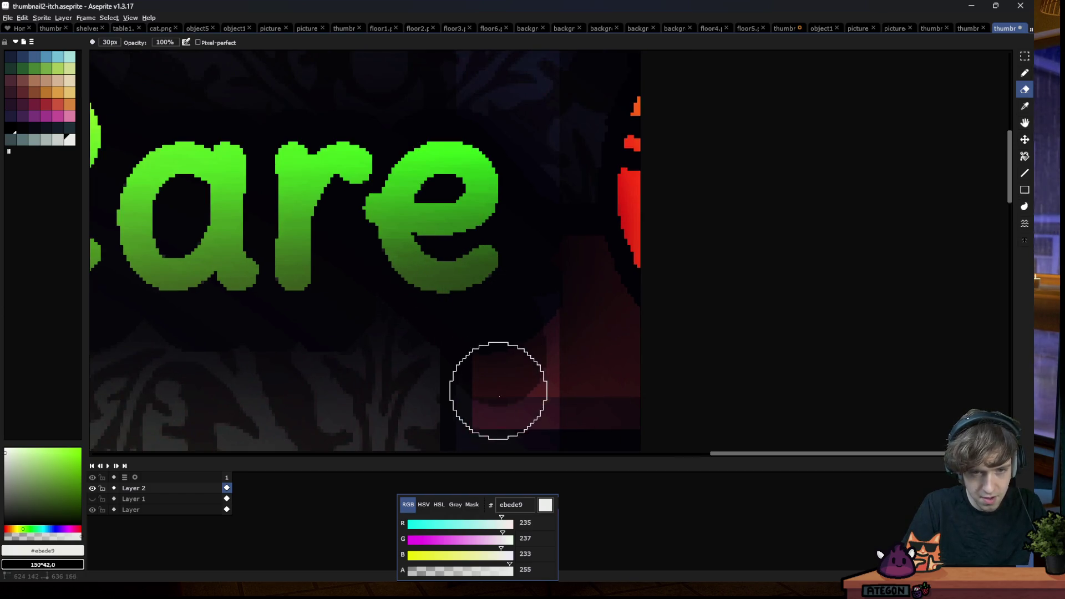
{"action": "scroll", "coordinate": [495, 322], "scroll_direction": "down", "scroll_amount": 1}
{"action": "scroll", "coordinate": [522, 372], "scroll_direction": "up", "scroll_amount": 1}
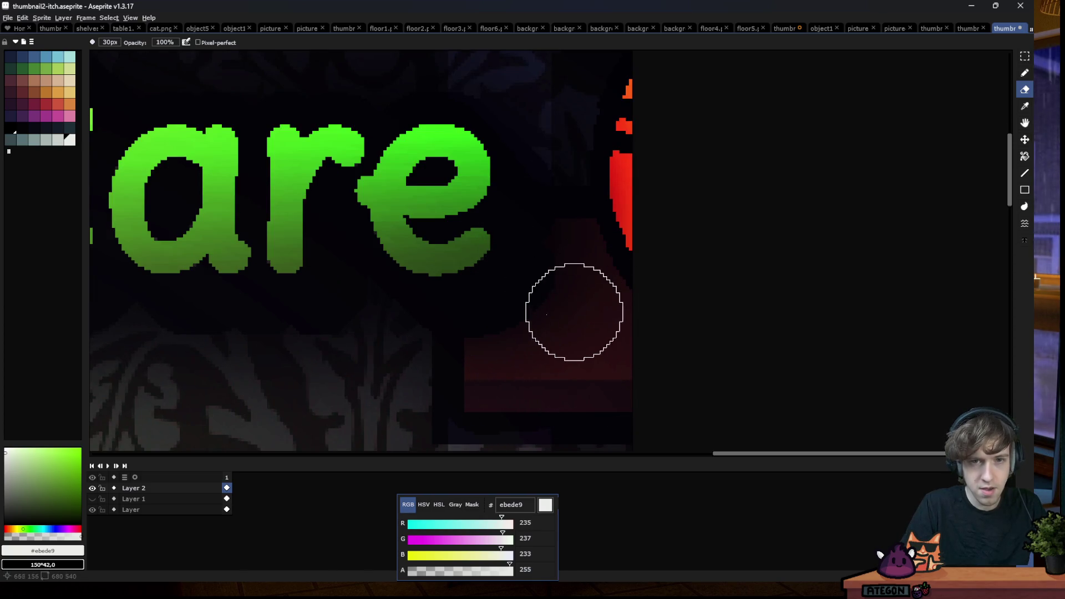
{"action": "scroll", "coordinate": [492, 298], "scroll_direction": "down", "scroll_amount": 1}
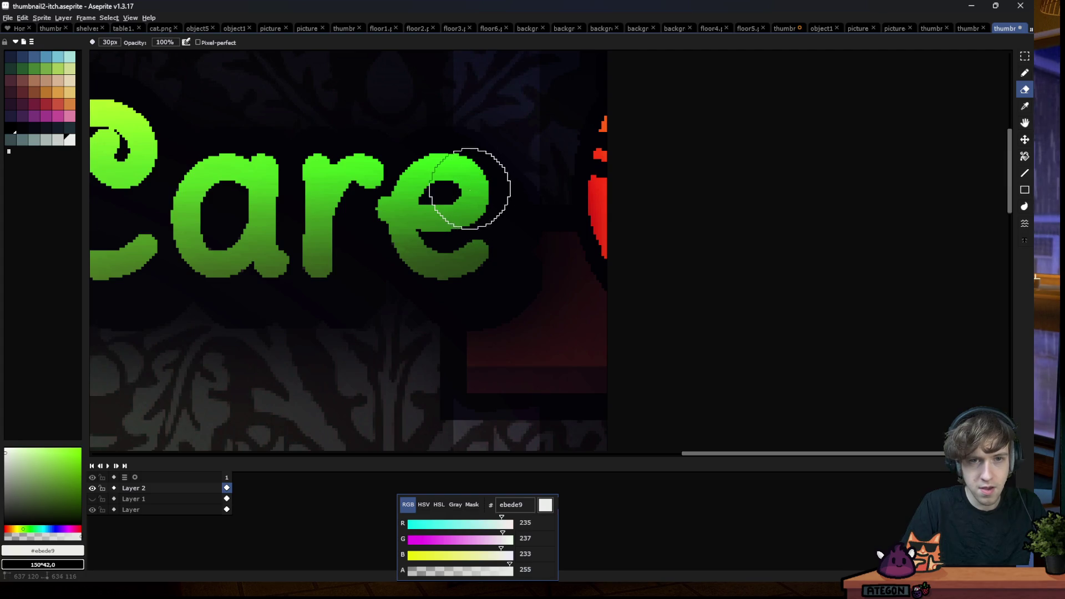
{"action": "scroll", "coordinate": [483, 279], "scroll_direction": "down", "scroll_amount": 3}
{"action": "scroll", "coordinate": [569, 190], "scroll_direction": "down", "scroll_amount": 1}
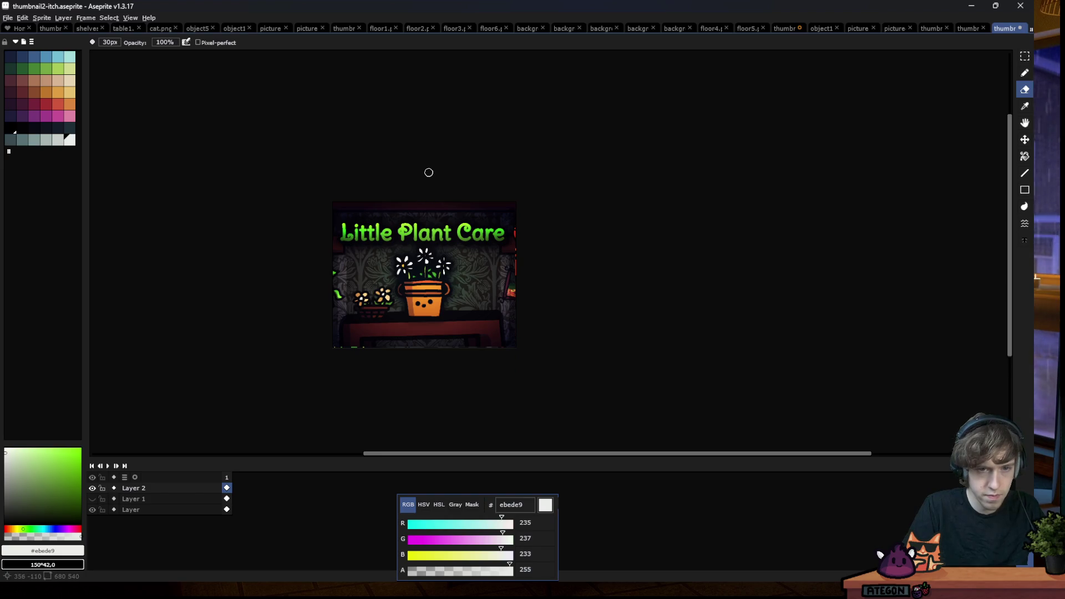
{"action": "scroll", "coordinate": [391, 208], "scroll_direction": "up", "scroll_amount": 3}
{"action": "scroll", "coordinate": [338, 191], "scroll_direction": "up", "scroll_amount": 1}
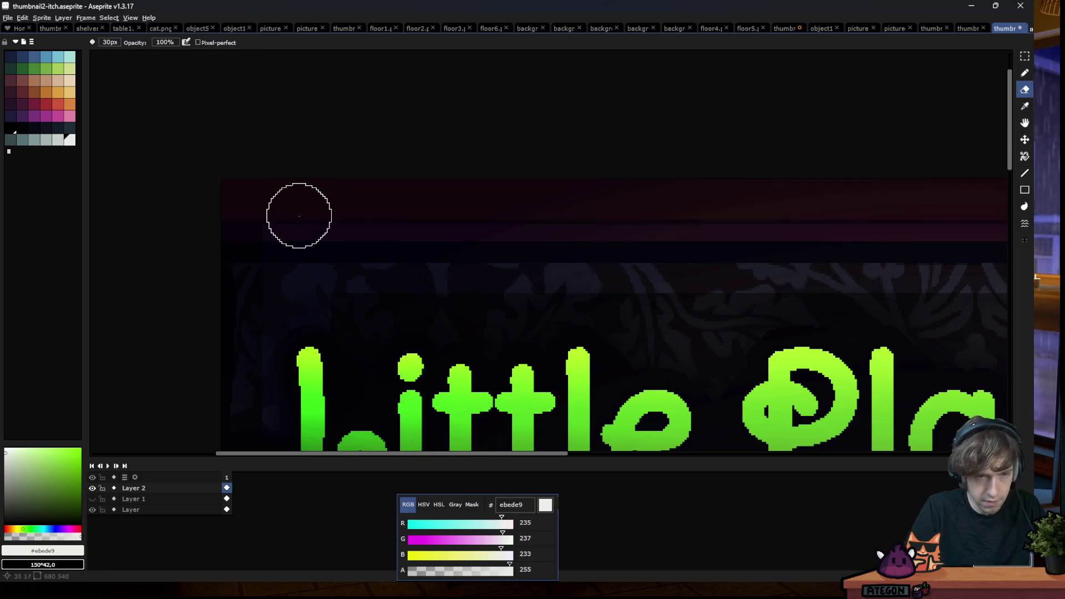
{"action": "key", "text": "m"}
{"action": "mouse_move", "coordinate": [224, 198]}
{"action": "left_mouse_down"}
{"action": "mouse_move", "coordinate": [780, 240]}
{"action": "mouse_move", "coordinate": [727, 238]}
{"action": "left_mouse_up"}
{"action": "scroll", "coordinate": [727, 238], "scroll_direction": "down", "scroll_amount": 4}
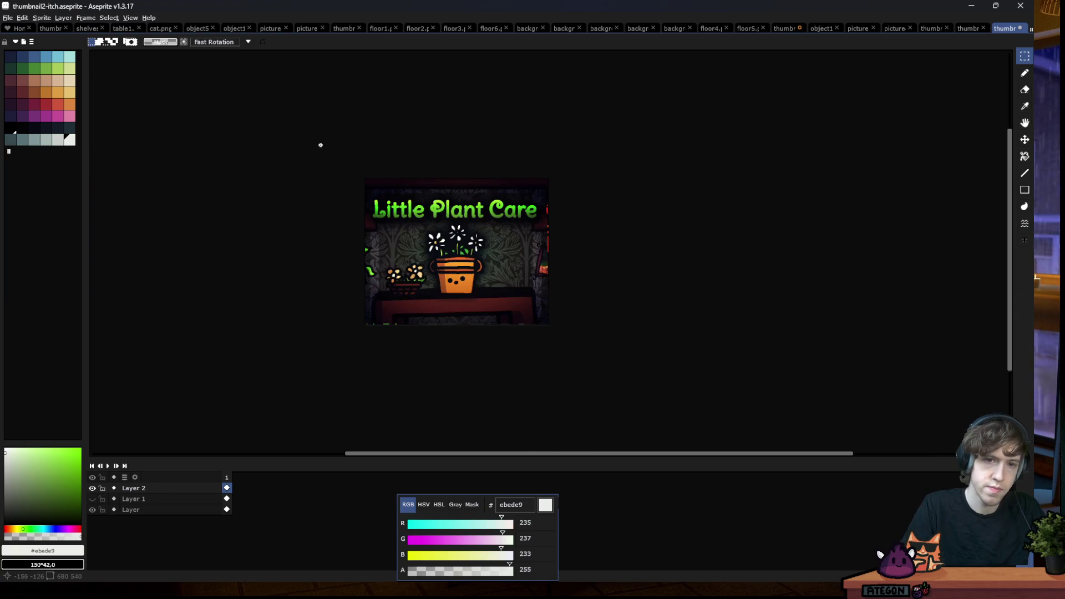
{"action": "scroll", "coordinate": [358, 200], "scroll_direction": "up", "scroll_amount": 2}
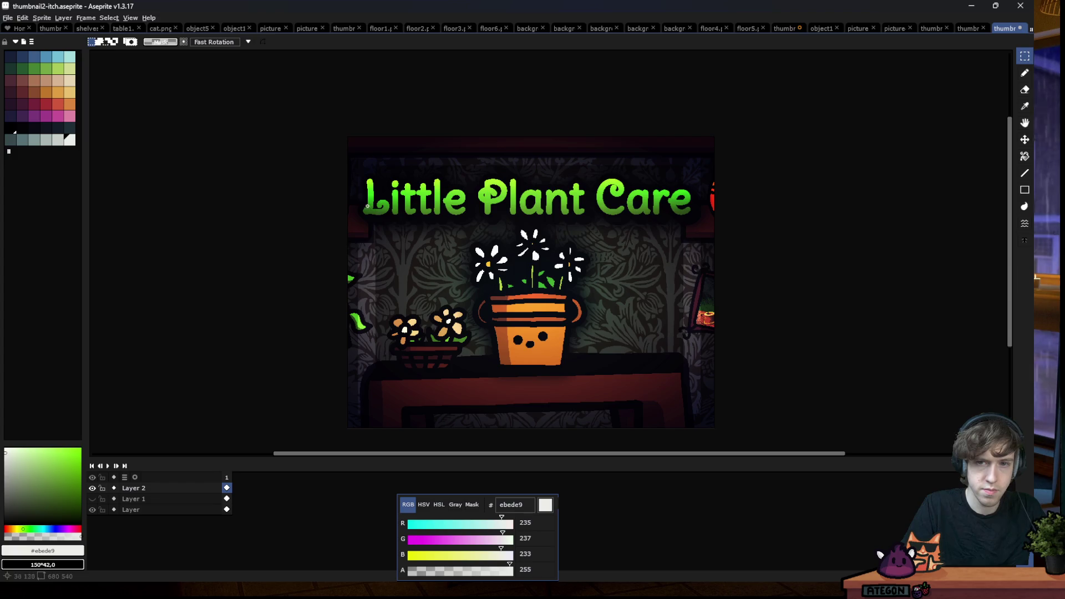
{"action": "scroll", "coordinate": [343, 198], "scroll_direction": "down", "scroll_amount": 1}
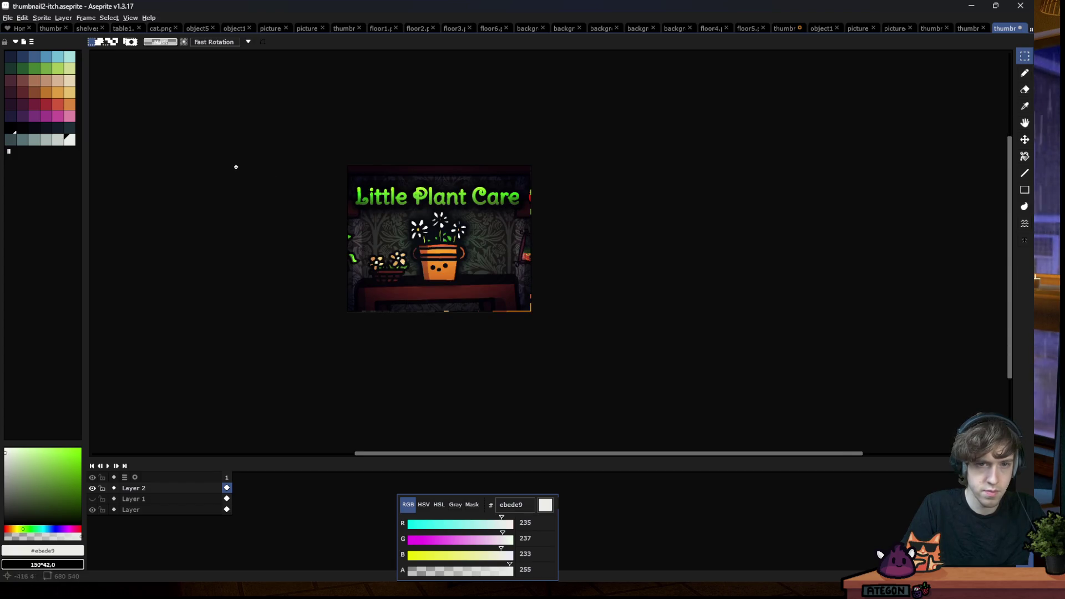
{"action": "scroll", "coordinate": [294, 177], "scroll_direction": "up", "scroll_amount": 1}
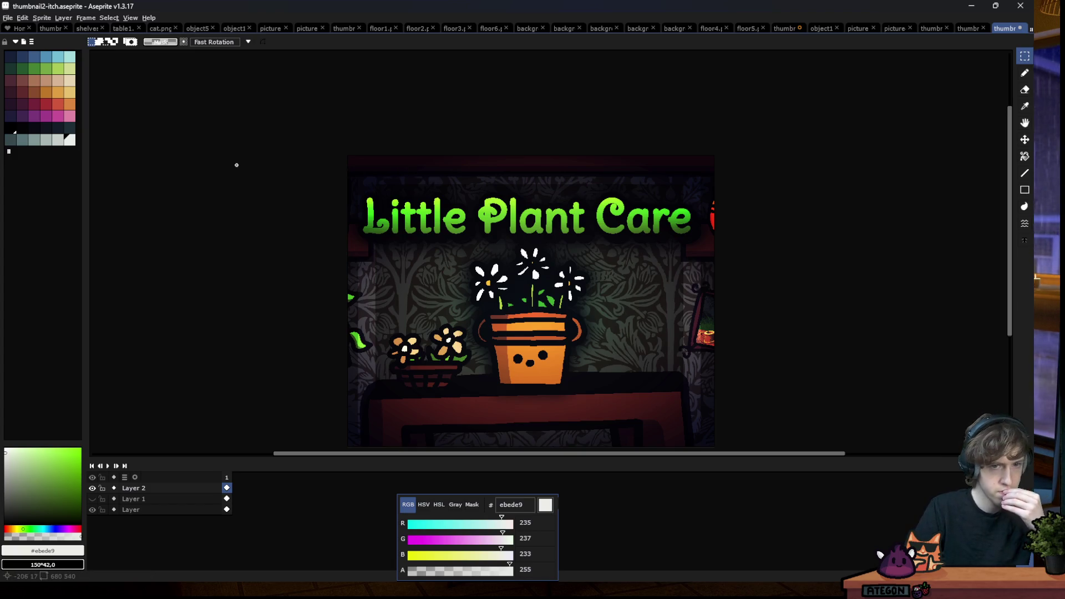
Bring up the File menu over the framed thumbnail
{"action": "left_click", "coordinate": [8, 17]}
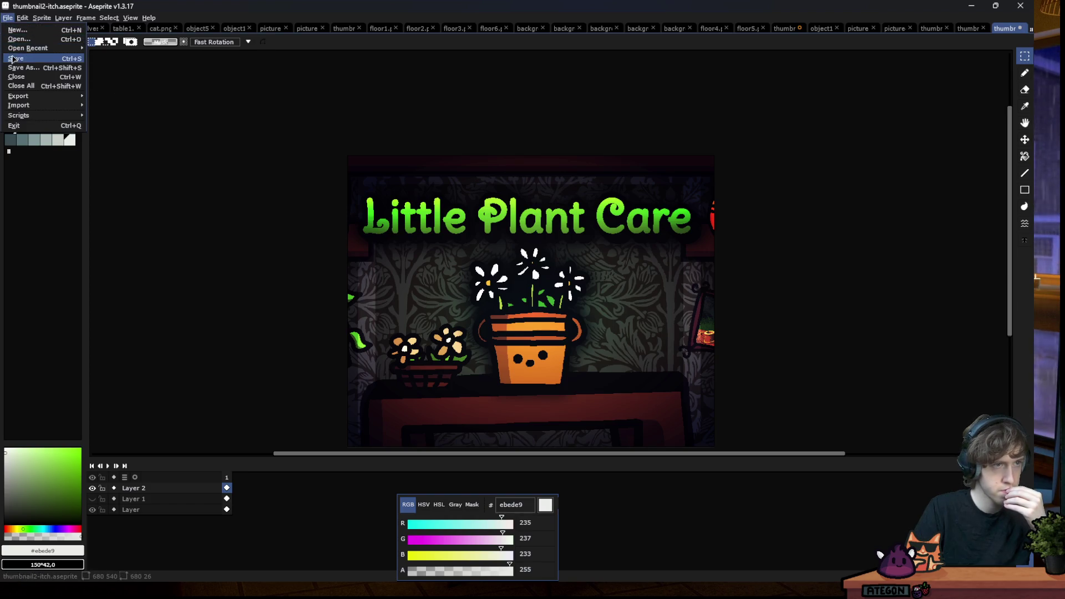
Save as thumbnail2-itch.aseprite and export thumbnail2-itch.png, then switch away
{"action": "left_click", "coordinate": [15, 58]}
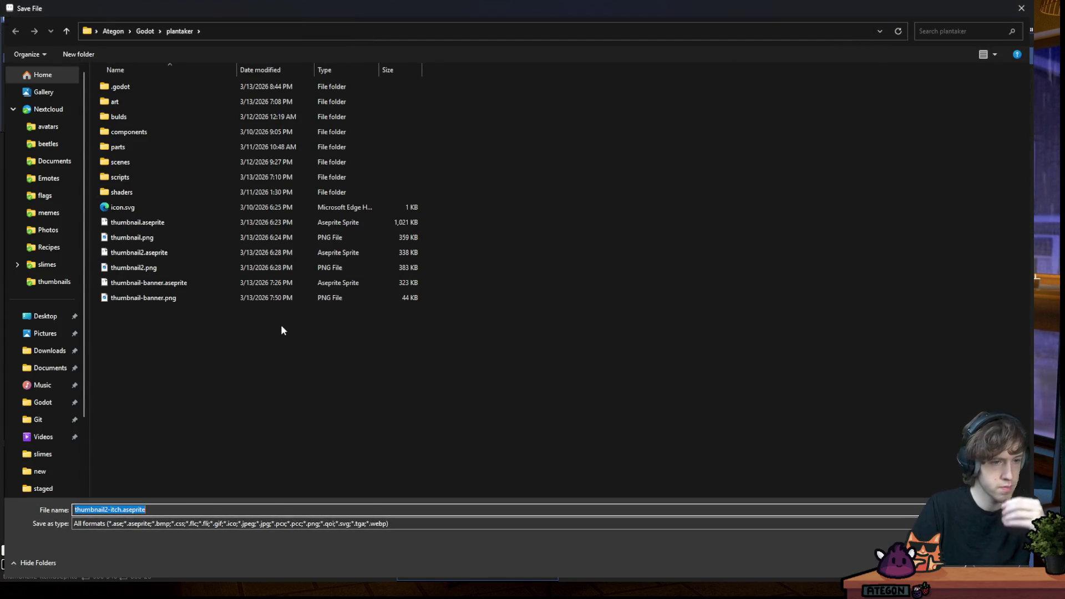
{"action": "key", "text": "Return"}
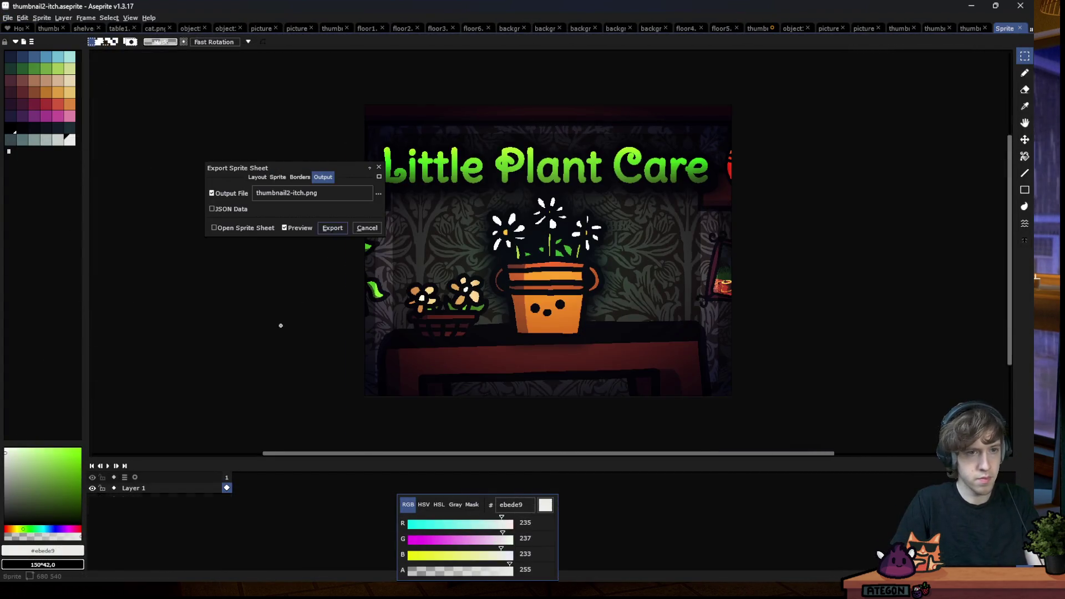
{"action": "key", "text": "Return"}
{"action": "key", "text": "alt+Tab"}
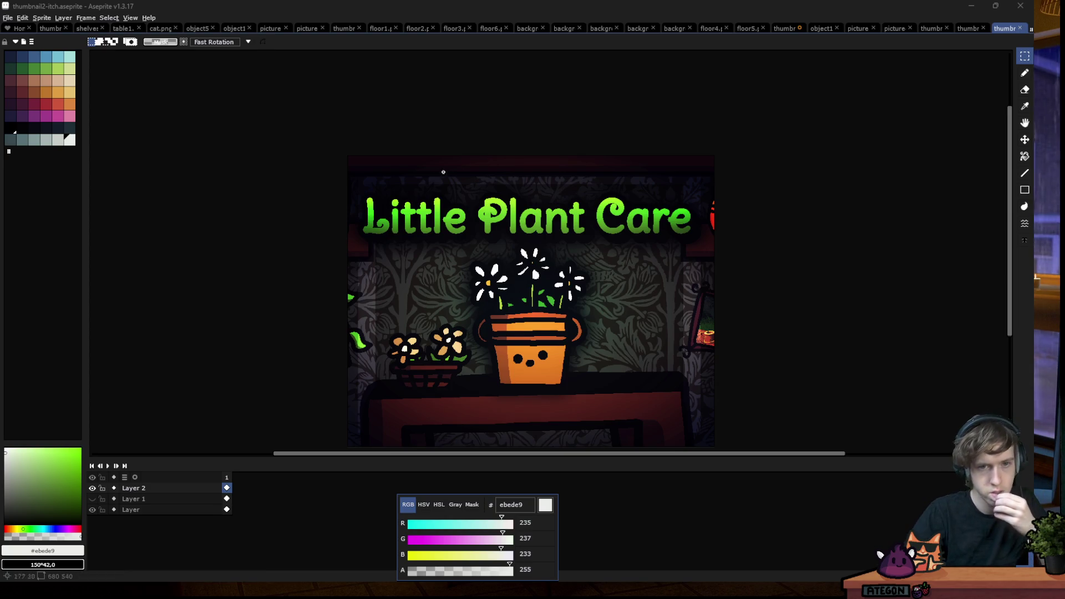
{"action": "scroll", "coordinate": [449, 171], "scroll_direction": "down", "scroll_amount": 2}
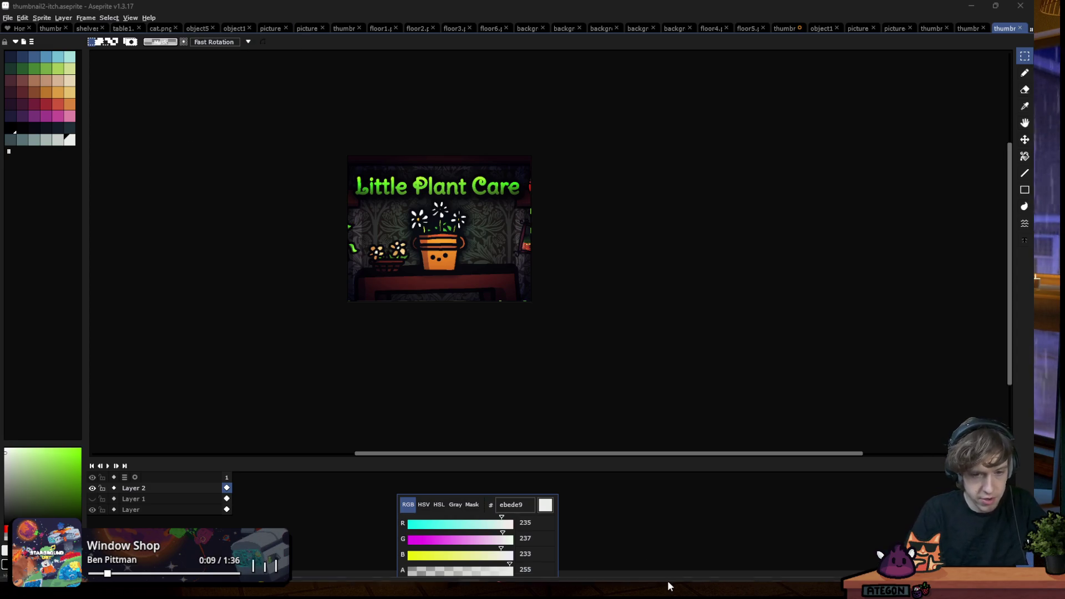
{"action": "left_click", "coordinate": [803, 569]}
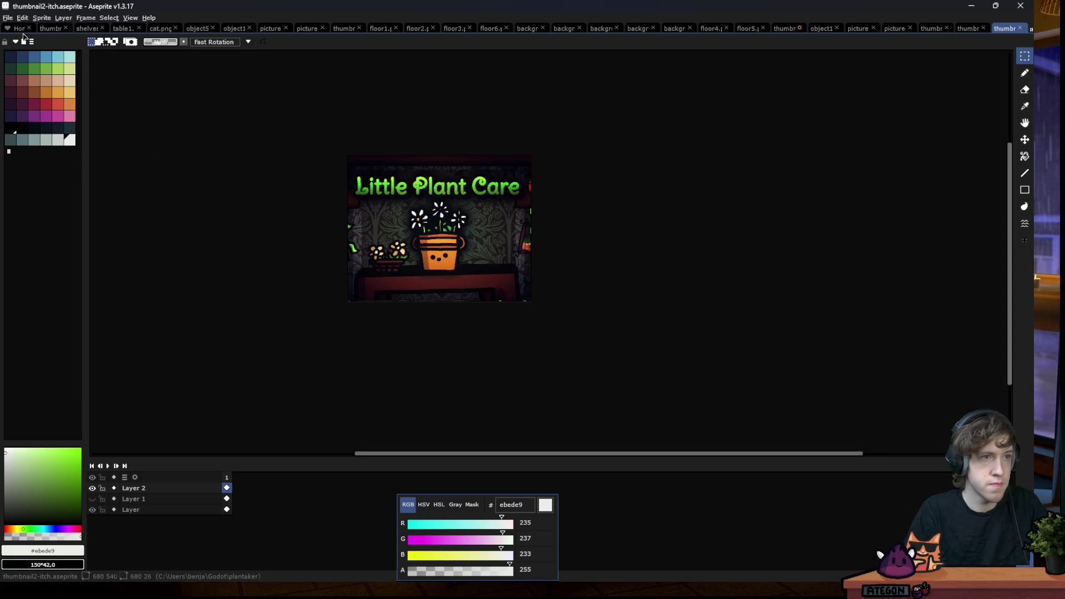
Open reticle.png from the plantaker > art folder via File > Open
{"action": "left_click", "coordinate": [11, 18]}
{"action": "left_click", "coordinate": [23, 40]}
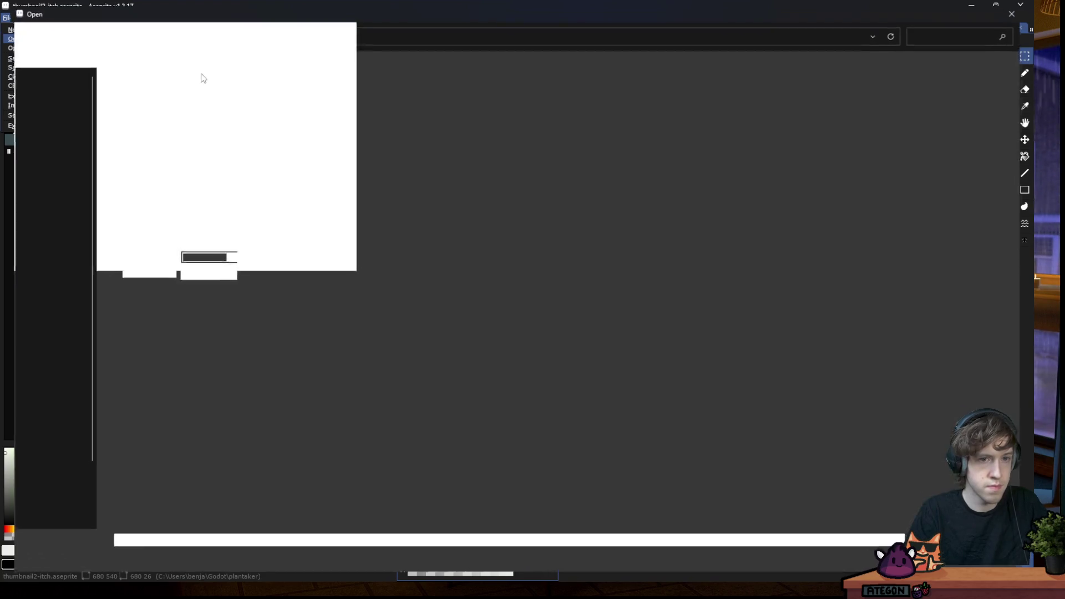
{"action": "double_click", "coordinate": [143, 133]}
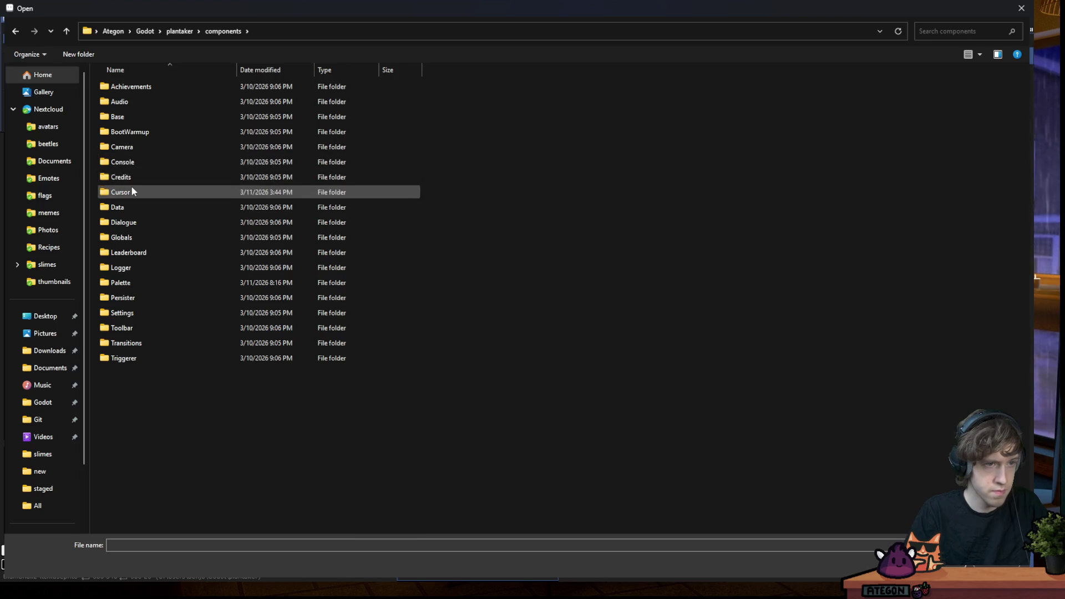
{"action": "left_click", "coordinate": [175, 31]}
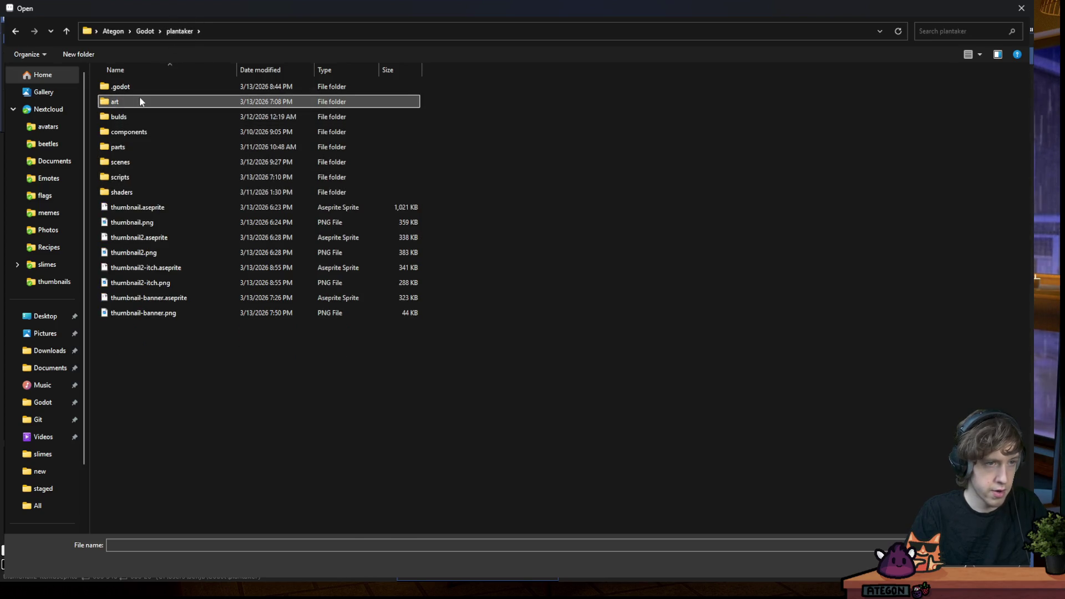
{"action": "double_click", "coordinate": [139, 99]}
{"action": "double_click", "coordinate": [649, 356]}
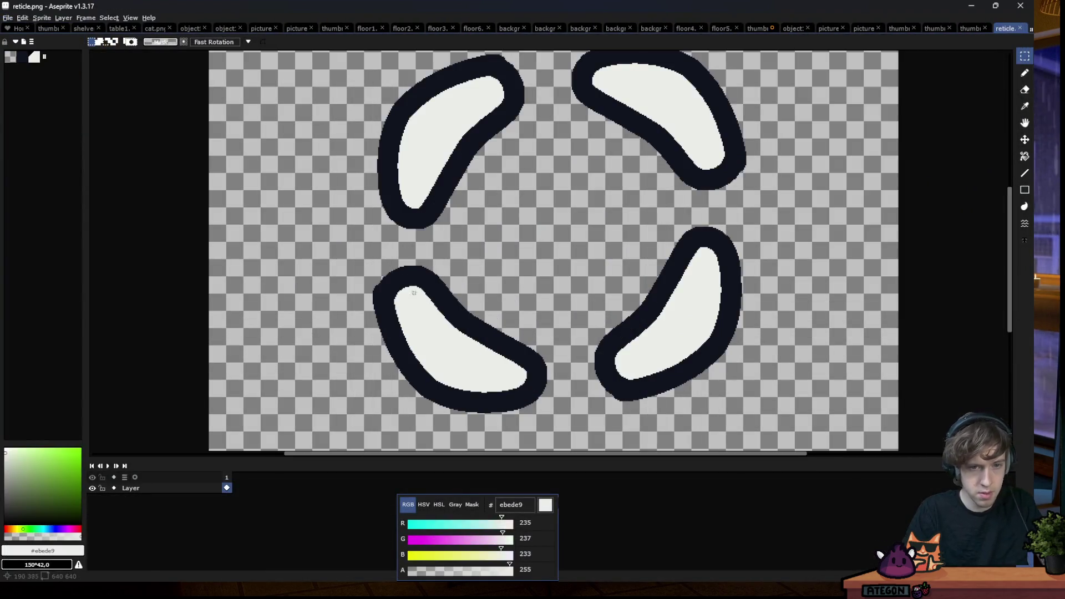
Eyedrop the reticle's dark outline colour
{"action": "left_click", "coordinate": [388, 291], "text": "alt"}
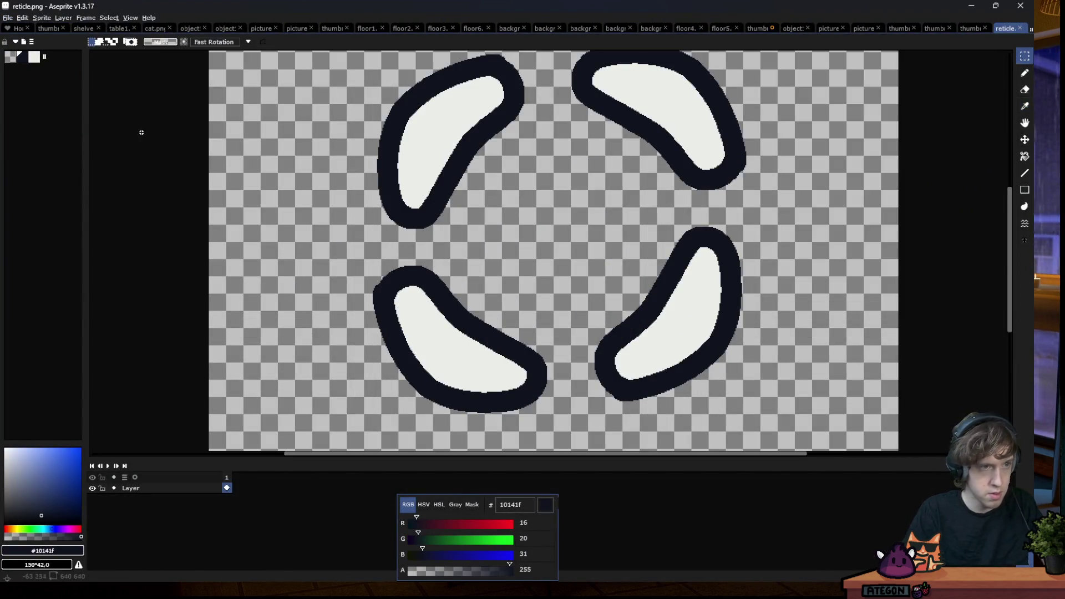
Load a different palette preset into the reticle sprite
{"action": "left_click", "coordinate": [31, 57]}
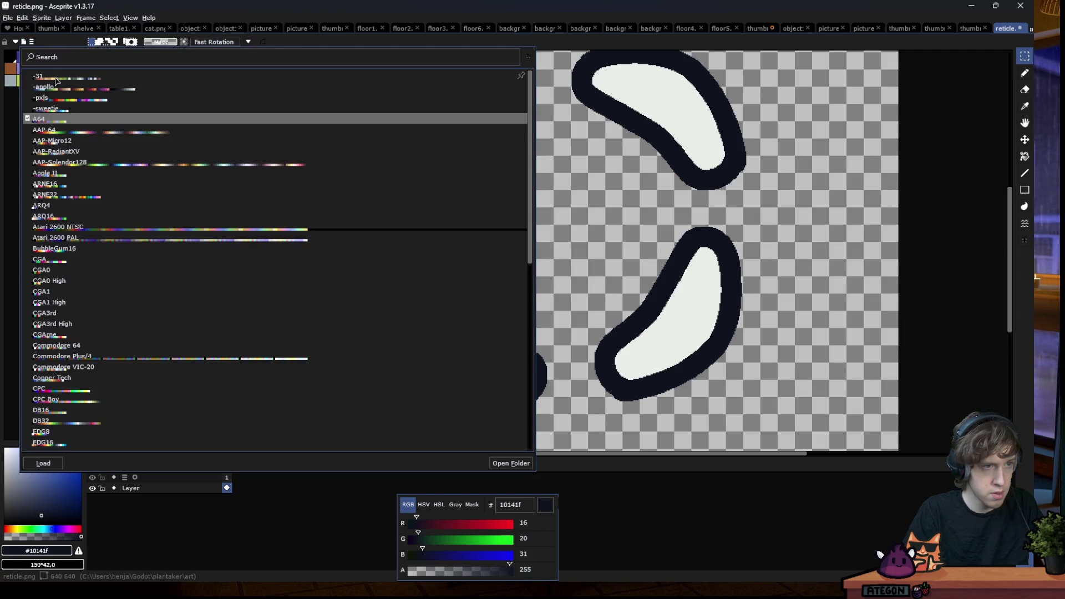
{"action": "left_click", "coordinate": [38, 87]}
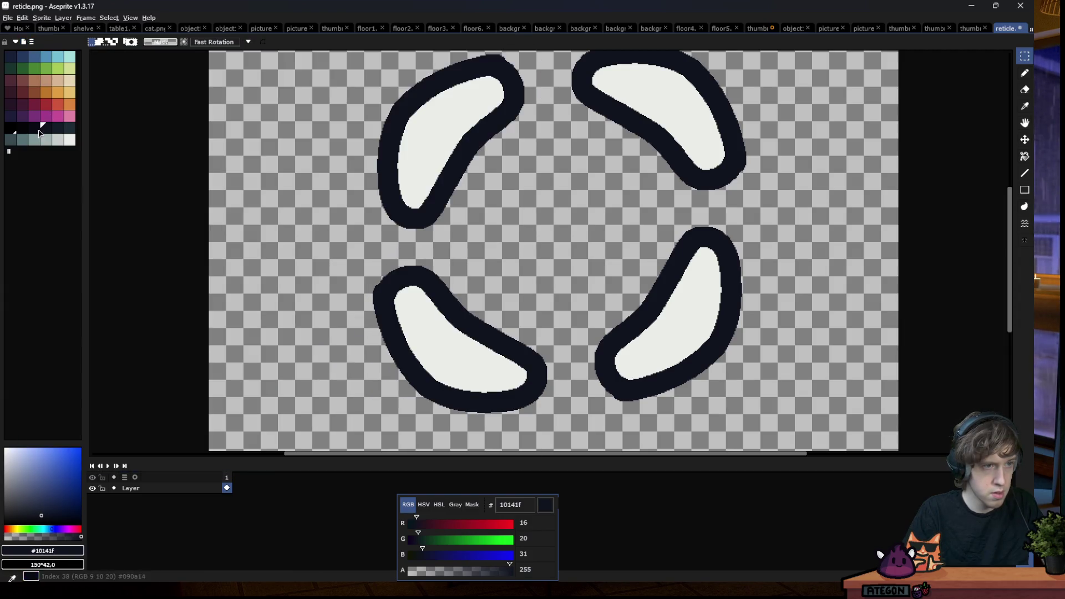
{"action": "left_click", "coordinate": [32, 126]}
Bucket-fill the four reticle outlines with near-black 090a14 and save reticle.png
{"action": "key", "text": "g"}
{"action": "left_click", "coordinate": [388, 167]}
{"action": "left_click", "coordinate": [732, 275]}
{"action": "left_click", "coordinate": [724, 167]}
{"action": "left_click", "coordinate": [533, 391]}
{"action": "key", "text": "v"}
{"action": "key", "text": "ctrl+s"}
{"action": "key", "text": "g"}
Add empty Layer 1, fade the base layer's opacity, and ready a 20 px pencil on Layer 1
{"action": "key", "text": "shift+n"}
{"action": "key", "text": "shift+p"}
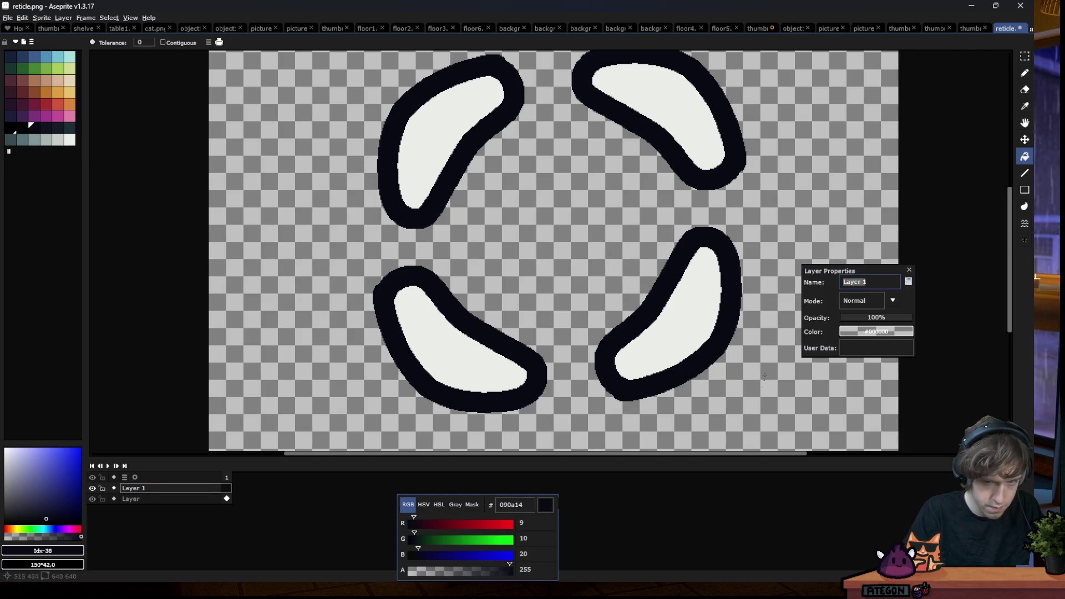
{"action": "left_click", "coordinate": [131, 498]}
{"action": "left_click", "coordinate": [871, 319]}
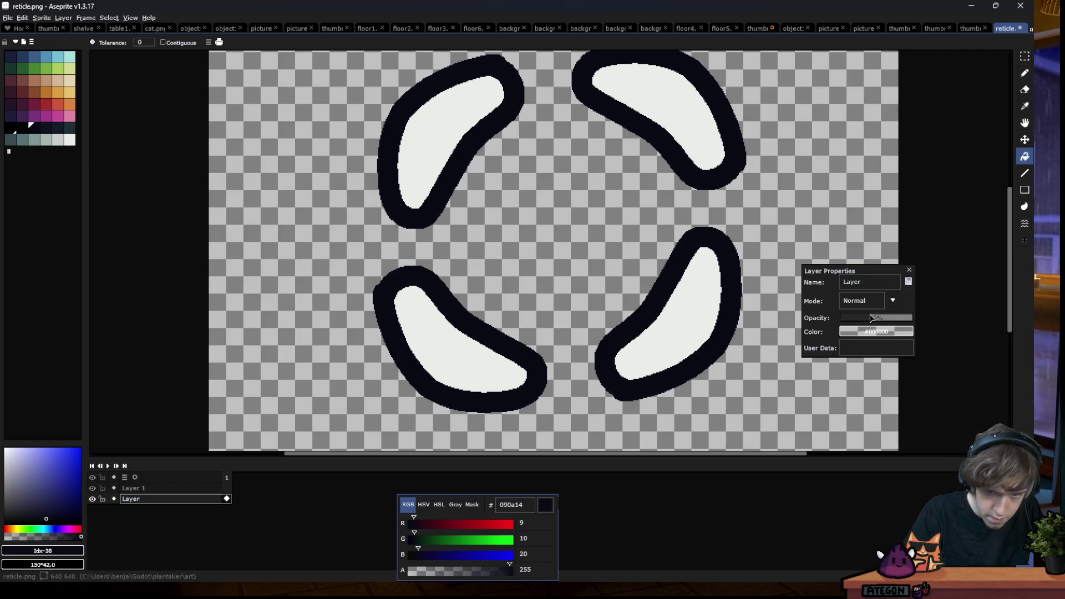
{"action": "left_click", "coordinate": [909, 271]}
{"action": "left_click", "coordinate": [133, 488]}
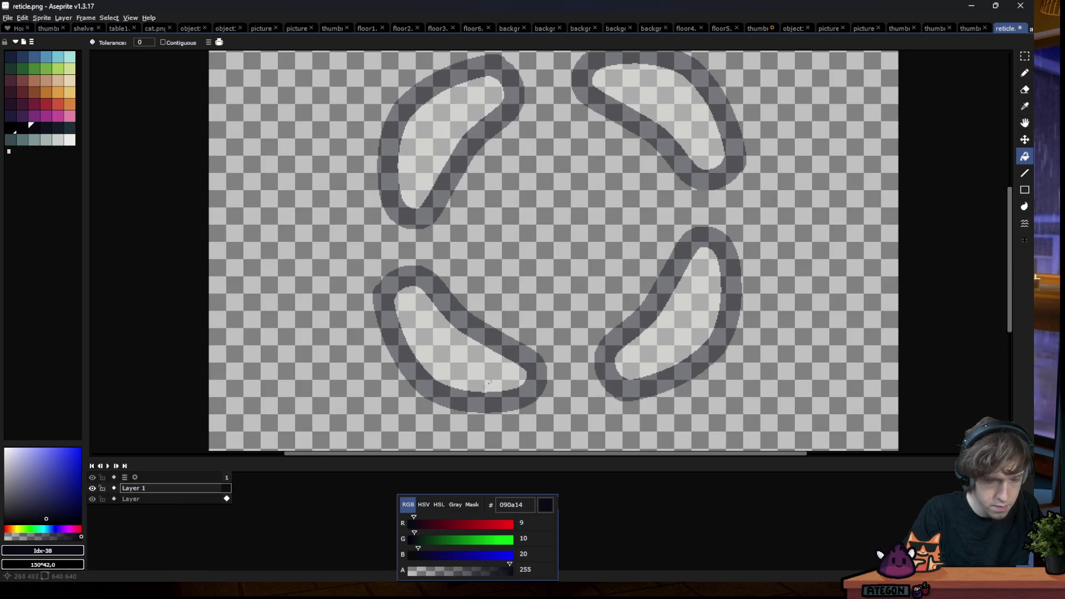
{"action": "key", "text": "b"}
{"action": "key", "text": "plus"}
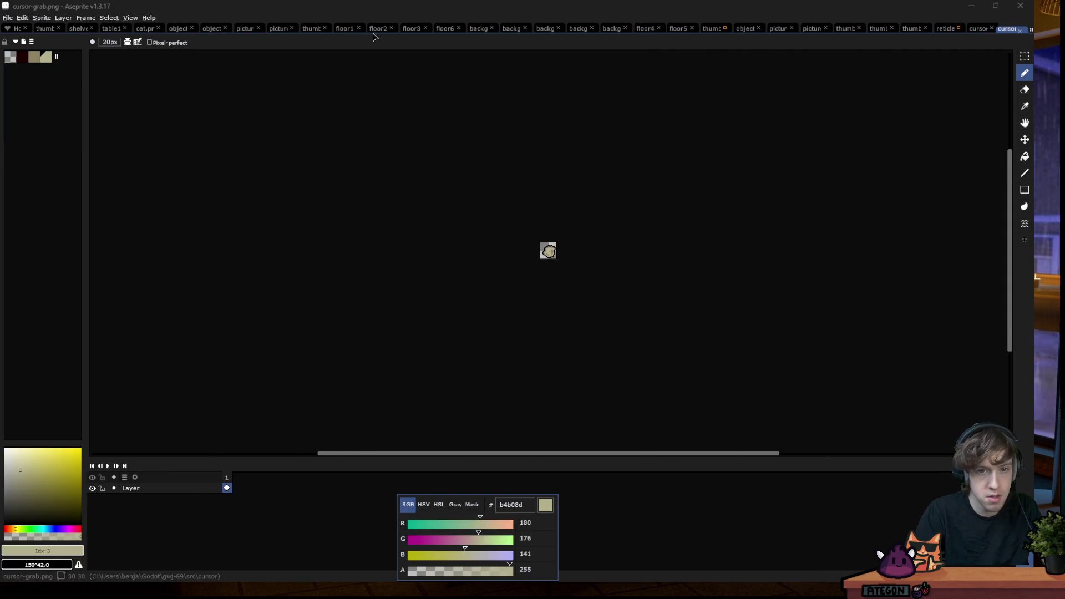
Copy the whole hand from cursor.png and paste it onto the reticle sprite
{"action": "left_click_drag", "start_coordinate": [380, 4], "coordinate": [518, 296]}
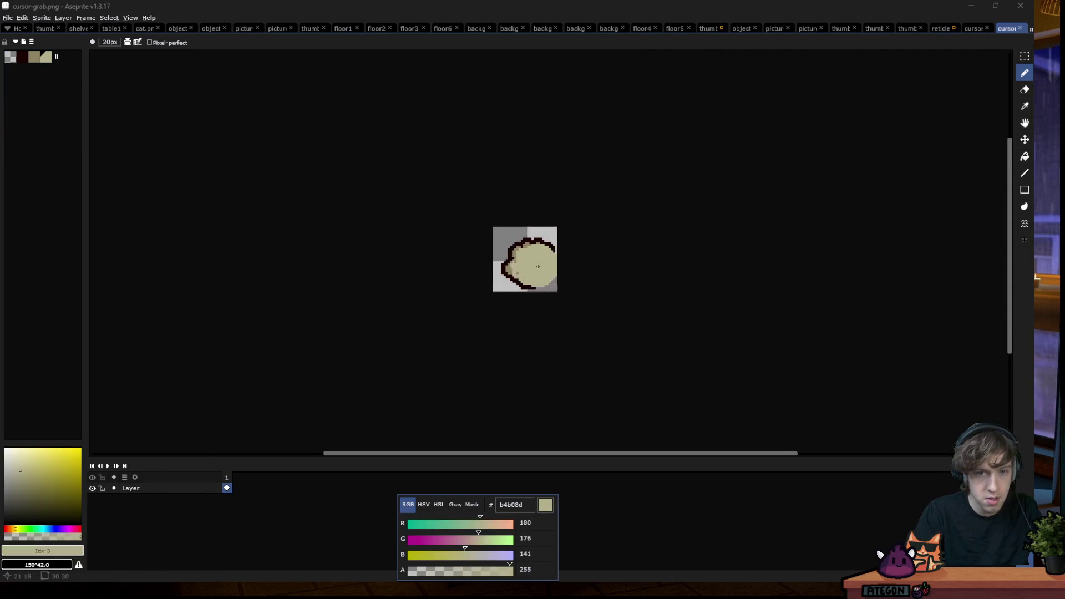
{"action": "scroll", "coordinate": [539, 266], "scroll_direction": "up", "scroll_amount": 1}
{"action": "left_click", "coordinate": [974, 28]}
{"action": "scroll", "coordinate": [676, 216], "scroll_direction": "up", "scroll_amount": 3}
{"action": "key", "text": "m"}
{"action": "key", "text": "ctrl+a"}
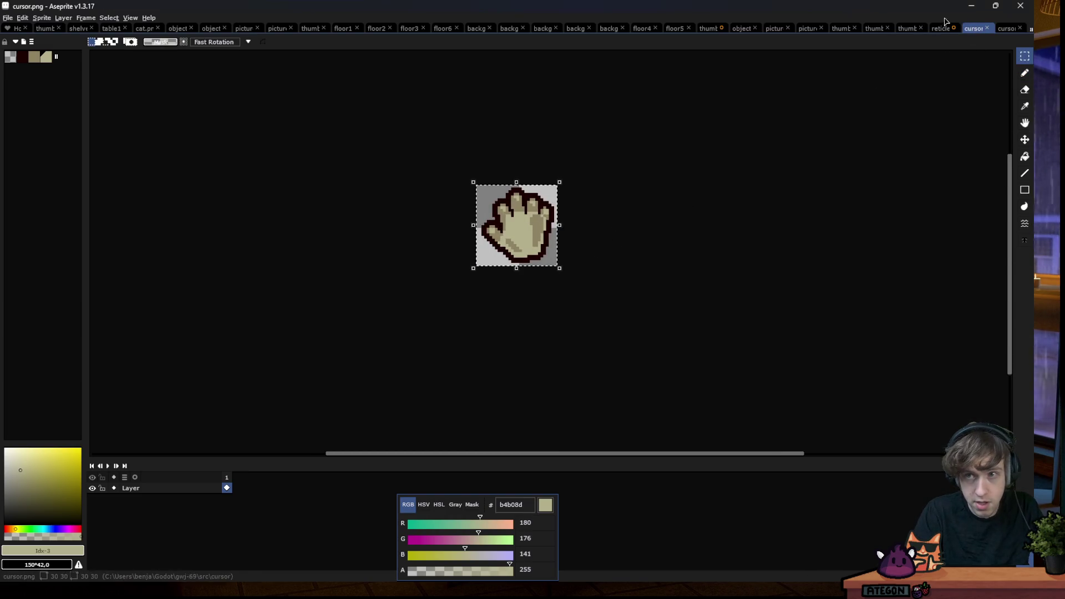
{"action": "left_click", "coordinate": [940, 28]}
{"action": "scroll", "coordinate": [412, 306], "scroll_direction": "down", "scroll_amount": 2}
{"action": "key", "text": "ctrl+v"}
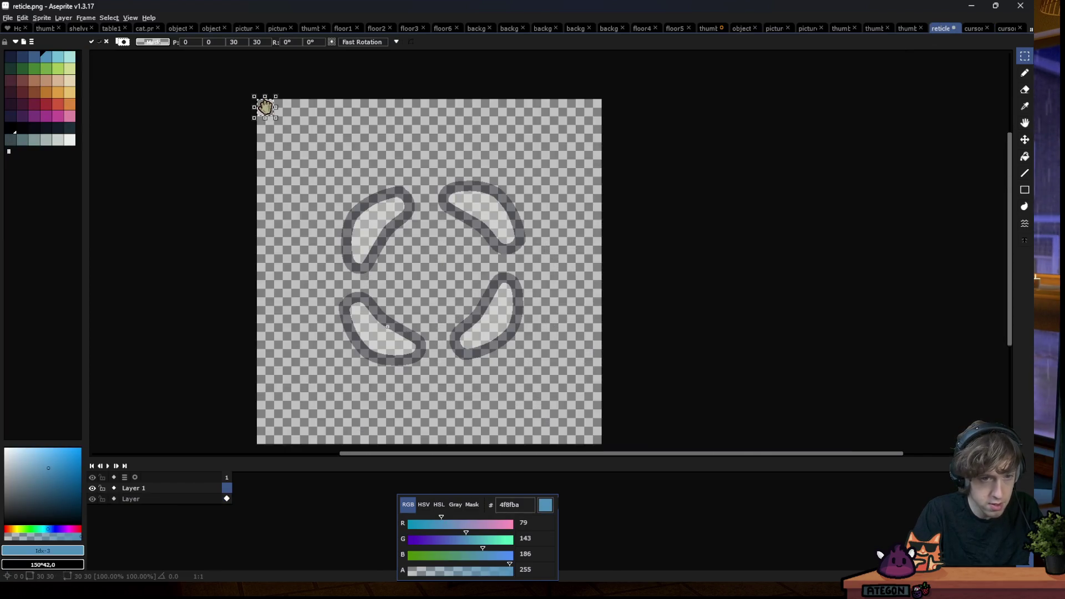
Enlarge the pasted hand and centre it over the reticle outline, then commit it
{"action": "left_click_drag", "start_coordinate": [275, 116], "coordinate": [456, 283]}
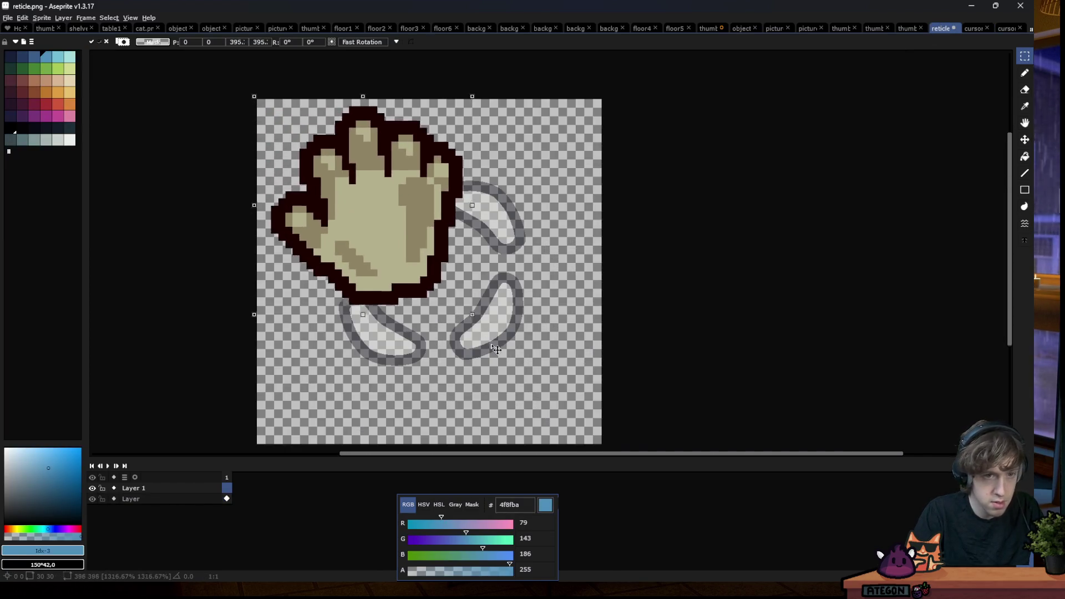
{"action": "left_click_drag", "start_coordinate": [375, 191], "coordinate": [452, 276]}
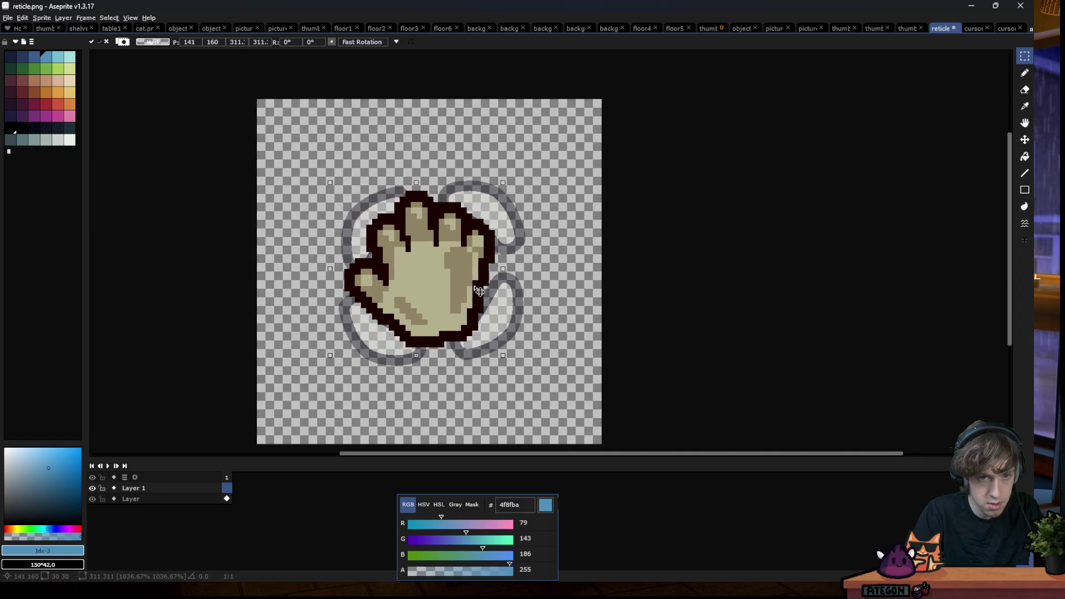
{"action": "left_click_drag", "start_coordinate": [512, 179], "coordinate": [514, 173]}
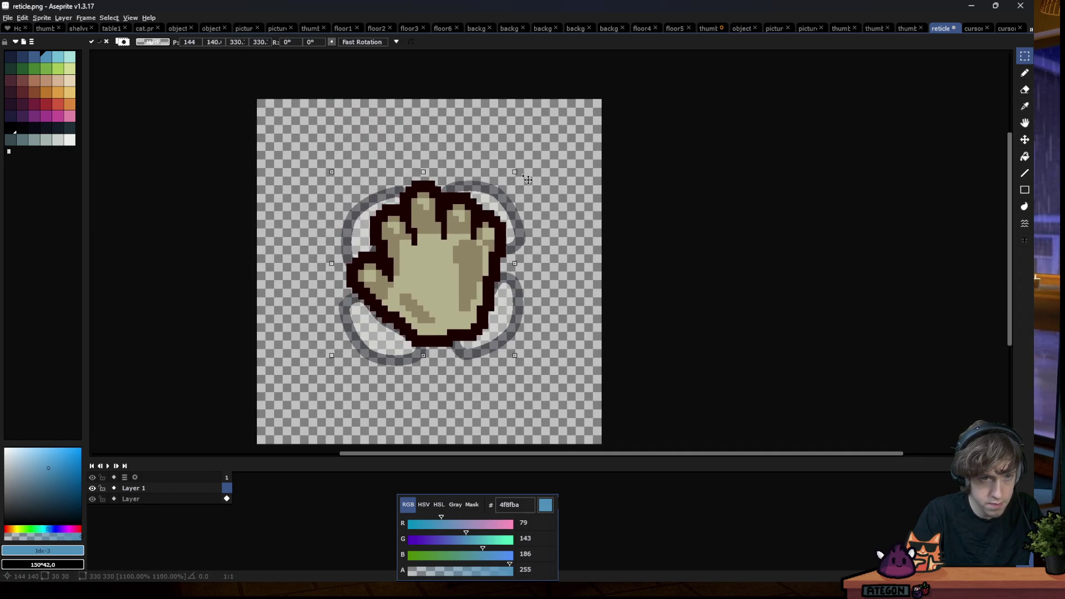
{"action": "left_click_drag", "start_coordinate": [462, 247], "coordinate": [462, 251]}
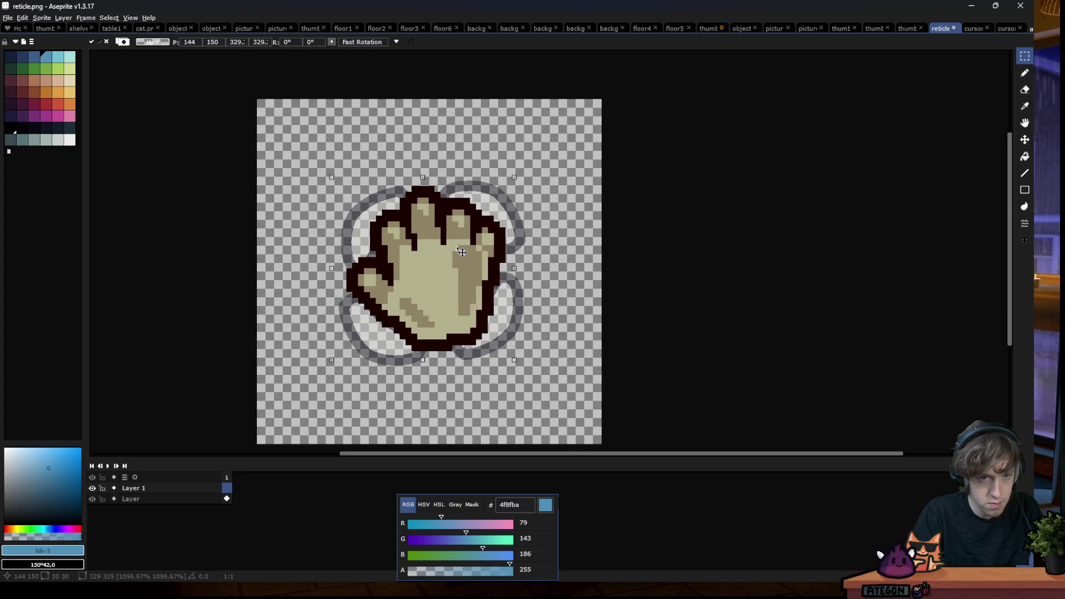
{"action": "key", "text": "Return"}
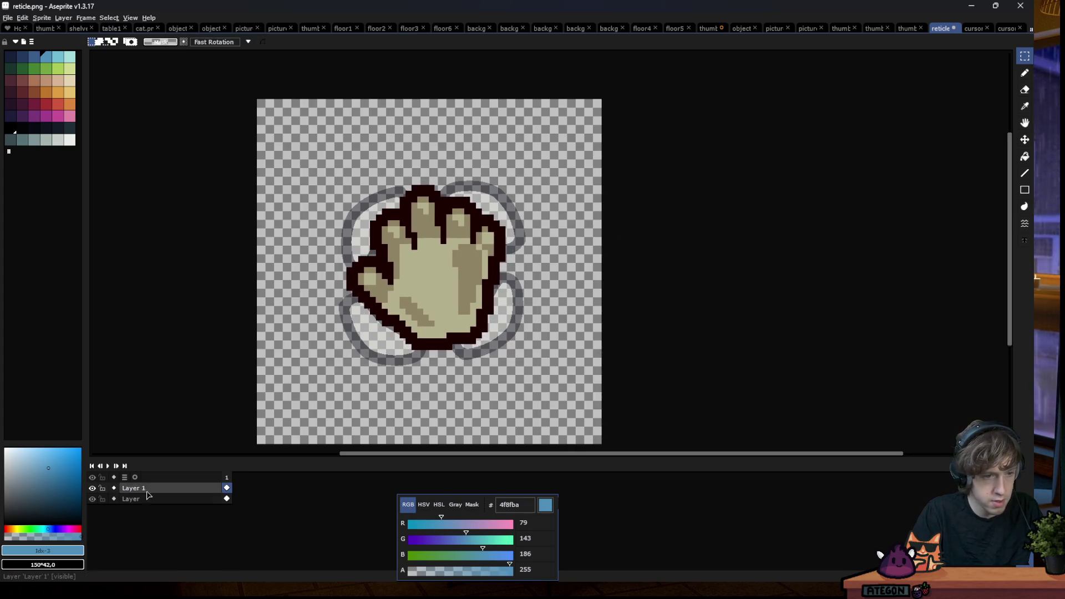
Set Layer 1's opacity to 60% in Layer Properties
{"action": "double_click", "coordinate": [134, 487]}
{"action": "left_click", "coordinate": [868, 319]}
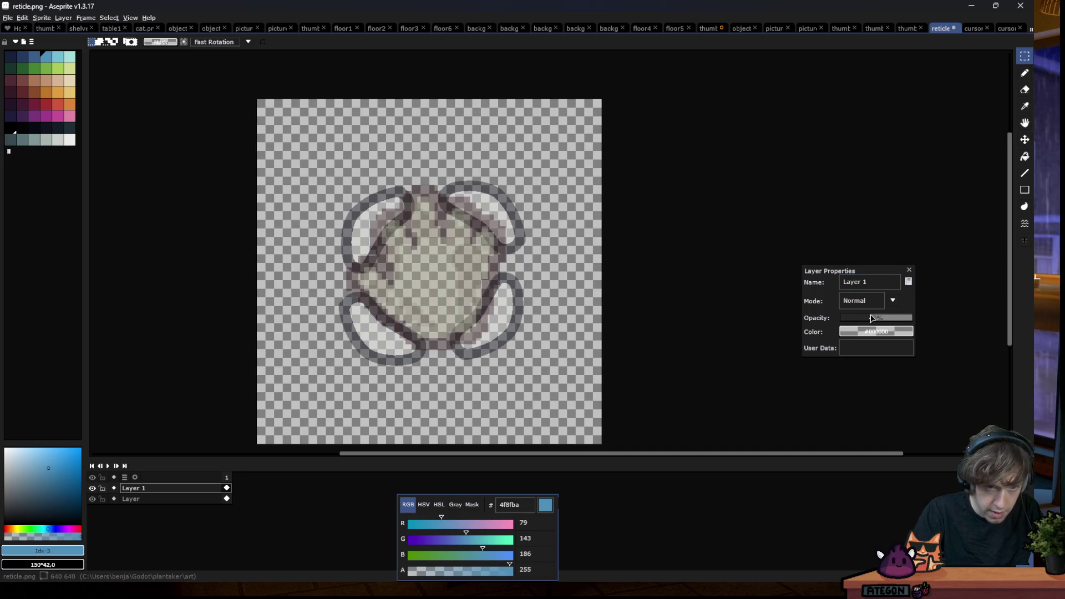
{"action": "left_click_drag", "start_coordinate": [883, 314], "coordinate": [908, 316]}
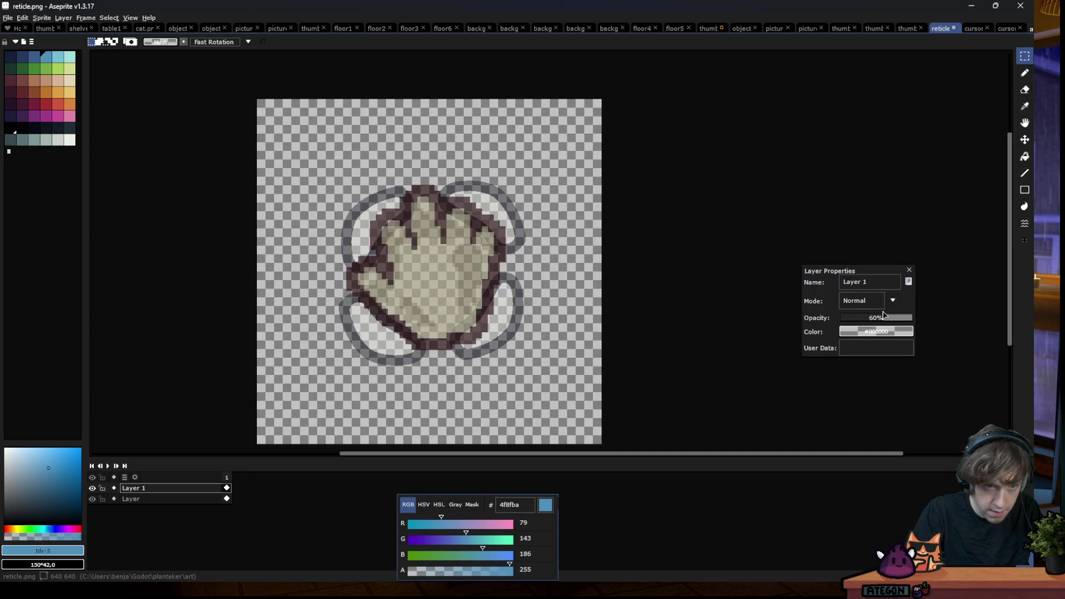
{"action": "left_click", "coordinate": [908, 269]}
Add Layer 2 for the outline with the pencil in near-black
{"action": "key", "text": "shift+n"}
{"action": "key", "text": "b"}
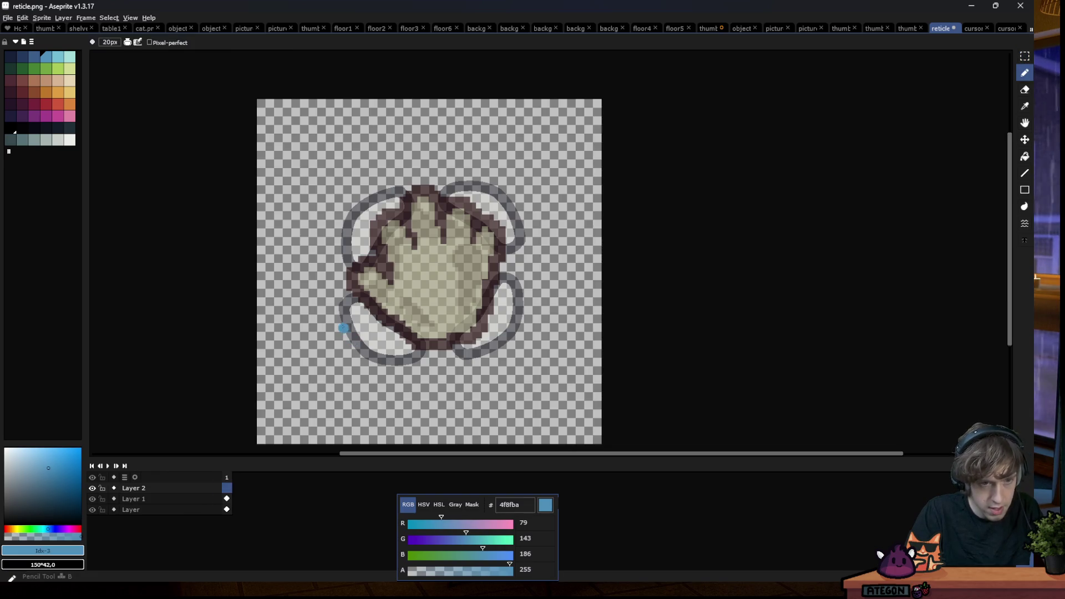
{"action": "scroll", "coordinate": [344, 325], "scroll_direction": "up", "scroll_amount": 3}
{"action": "scroll", "coordinate": [344, 325], "scroll_direction": "up", "scroll_amount": 1}
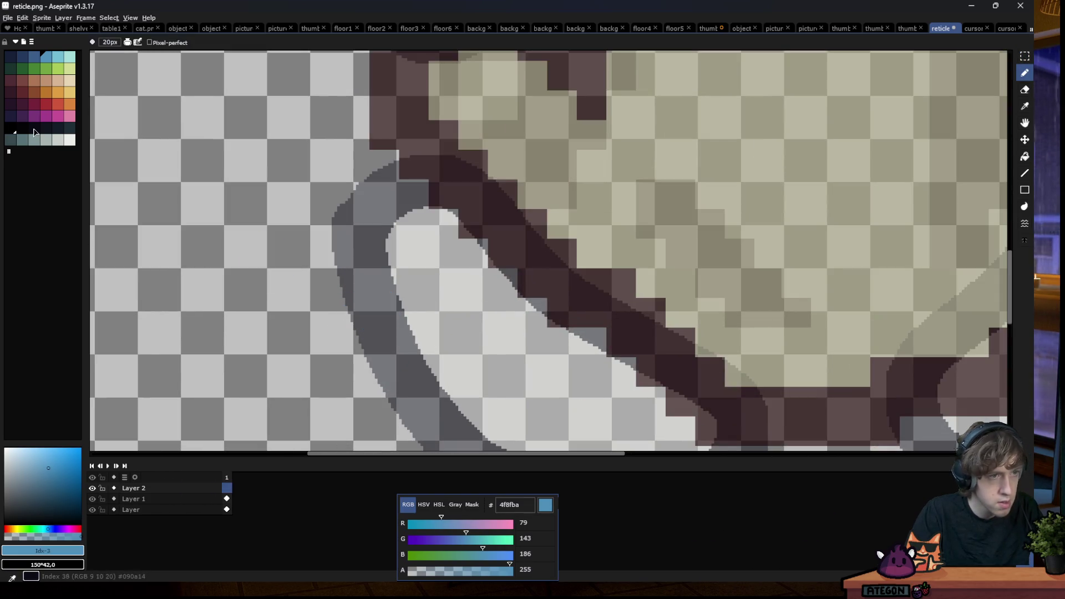
{"action": "left_click", "coordinate": [34, 129]}
{"action": "scroll", "coordinate": [452, 302], "scroll_direction": "down", "scroll_amount": 1}
{"action": "scroll", "coordinate": [463, 291], "scroll_direction": "down", "scroll_amount": 1}
{"action": "scroll", "coordinate": [596, 188], "scroll_direction": "down", "scroll_amount": 1}
{"action": "scroll", "coordinate": [582, 191], "scroll_direction": "up", "scroll_amount": 1}
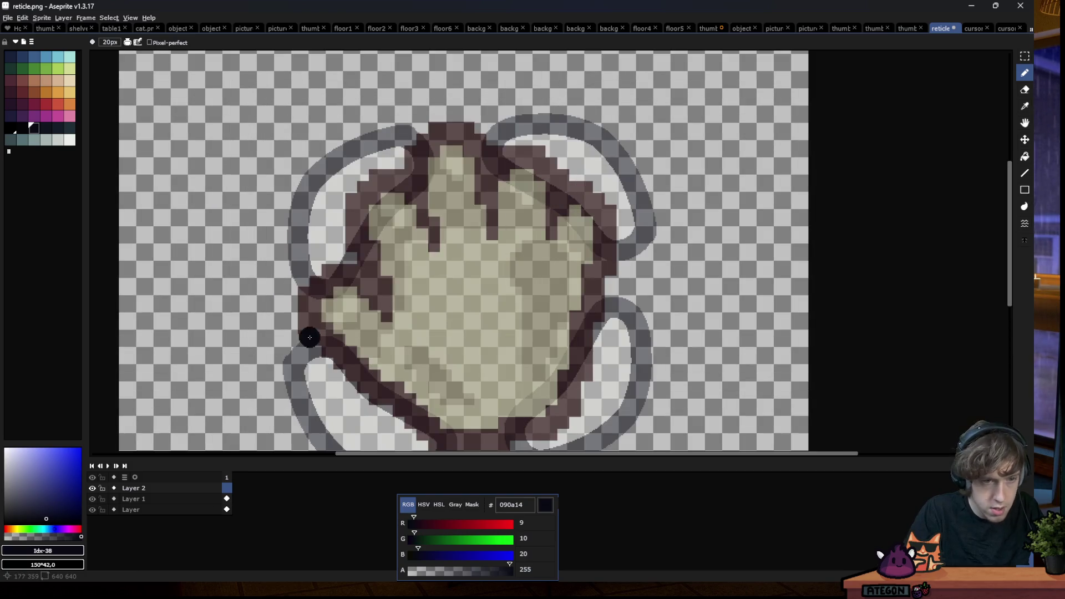
Trace the hand's left side, bottom and right edge, redoing one bad stroke
{"action": "left_click_drag", "start_coordinate": [377, 304], "coordinate": [369, 283]}
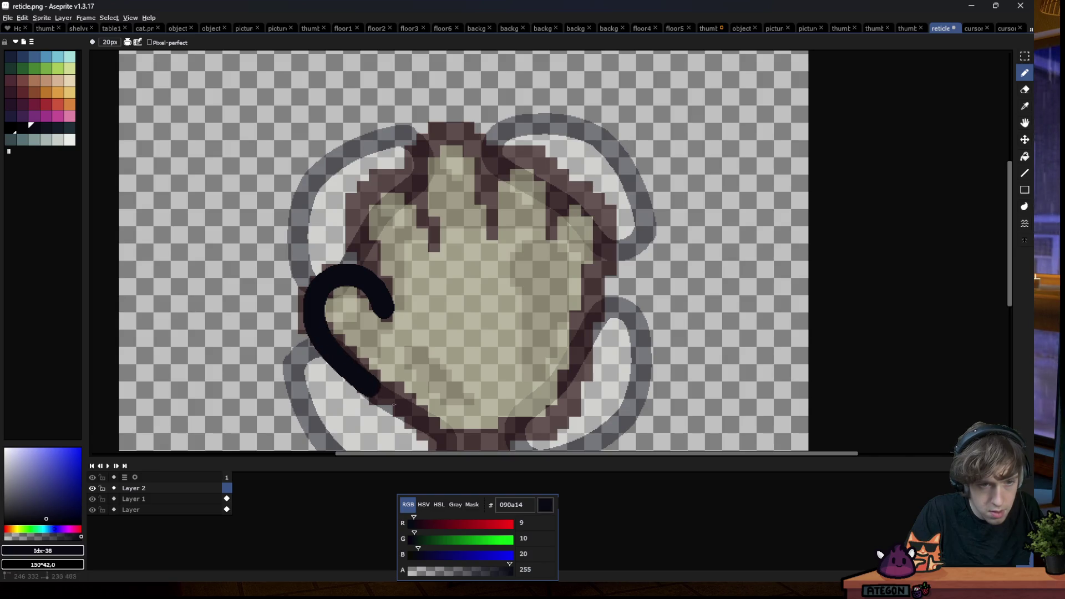
{"action": "mouse_move", "coordinate": [310, 293]}
{"action": "left_mouse_down"}
{"action": "mouse_move", "coordinate": [448, 434]}
{"action": "mouse_move", "coordinate": [481, 439]}
{"action": "mouse_move", "coordinate": [546, 418]}
{"action": "mouse_move", "coordinate": [585, 376]}
{"action": "mouse_move", "coordinate": [606, 213]}
{"action": "left_mouse_up"}
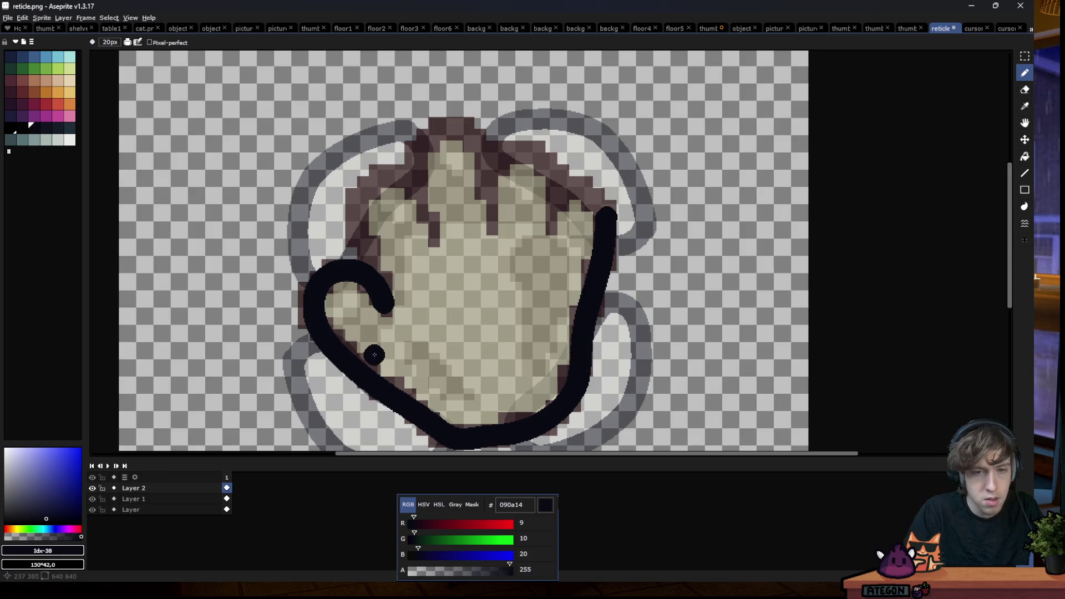
{"action": "key", "text": "ctrl+z"}
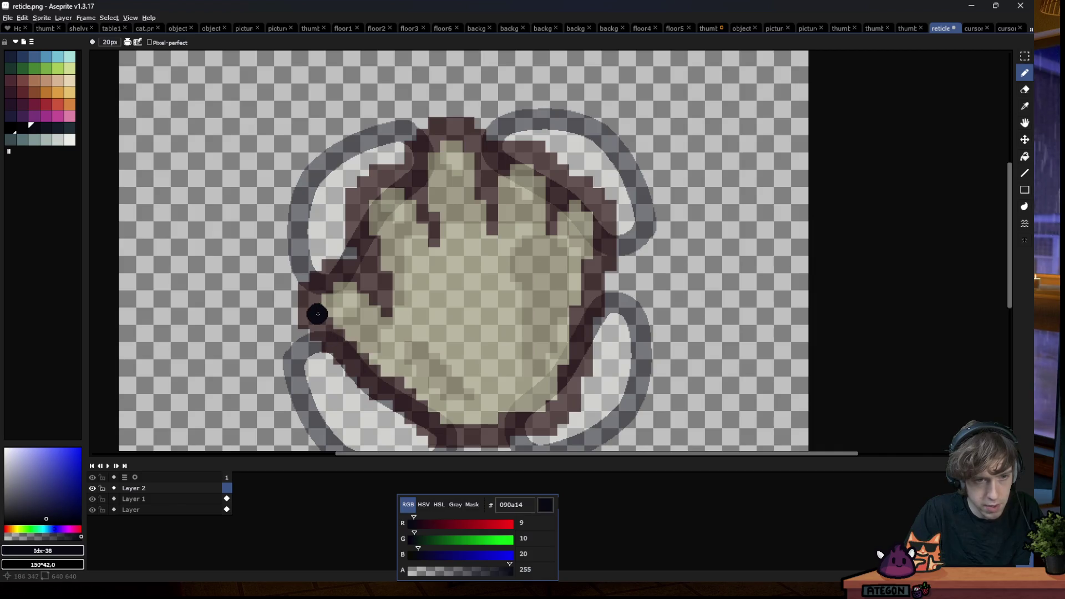
{"action": "mouse_move", "coordinate": [307, 309]}
{"action": "left_mouse_down"}
{"action": "mouse_move", "coordinate": [457, 423]}
{"action": "mouse_move", "coordinate": [527, 421]}
{"action": "mouse_move", "coordinate": [570, 385]}
{"action": "mouse_move", "coordinate": [611, 192]}
{"action": "left_mouse_up"}
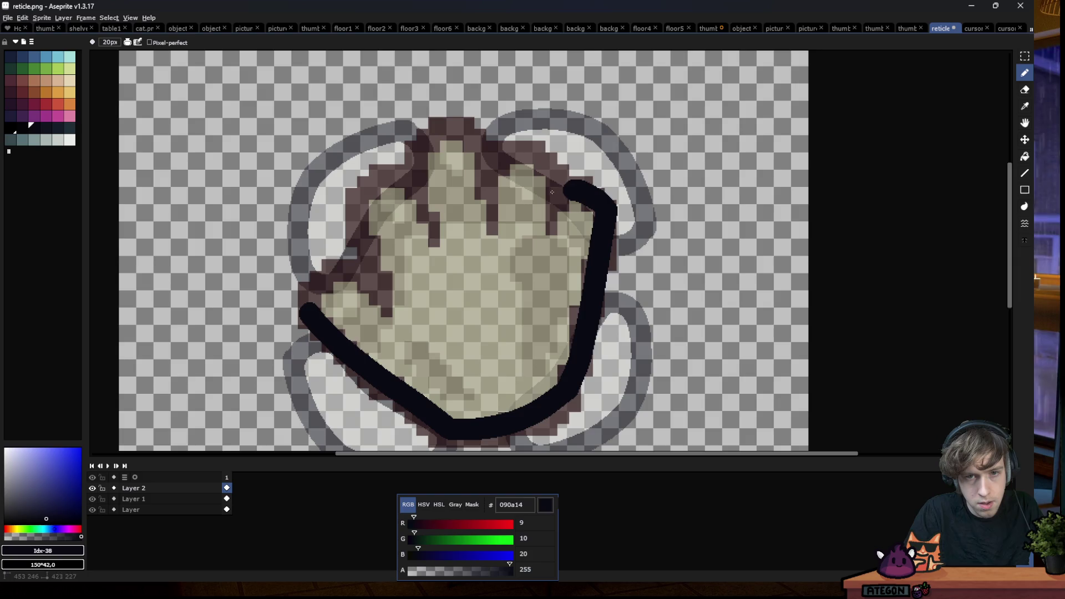
Outline the curled top-right, the fingers and the thumb, then move Aseprite aside
{"action": "mouse_move", "coordinate": [556, 196]}
{"action": "left_mouse_down"}
{"action": "mouse_move", "coordinate": [547, 223]}
{"action": "mouse_move", "coordinate": [542, 160]}
{"action": "mouse_move", "coordinate": [511, 140]}
{"action": "mouse_move", "coordinate": [490, 183]}
{"action": "mouse_move", "coordinate": [493, 231]}
{"action": "left_mouse_up"}
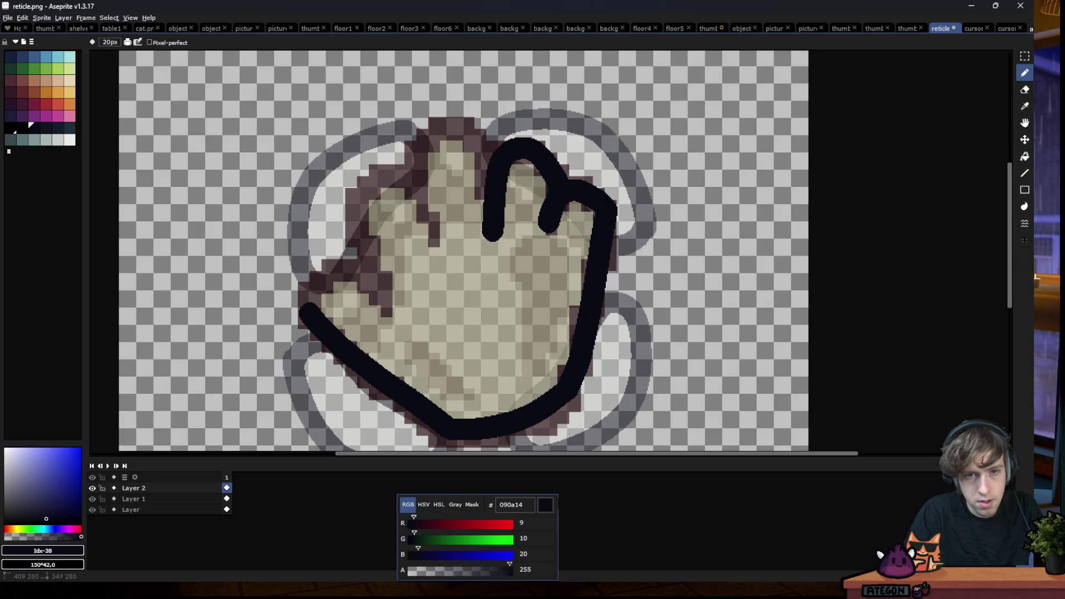
{"action": "mouse_move", "coordinate": [489, 151]}
{"action": "left_mouse_down"}
{"action": "mouse_move", "coordinate": [463, 132]}
{"action": "mouse_move", "coordinate": [434, 138]}
{"action": "mouse_move", "coordinate": [420, 181]}
{"action": "mouse_move", "coordinate": [431, 243]}
{"action": "left_mouse_up"}
{"action": "mouse_move", "coordinate": [425, 171]}
{"action": "left_mouse_down"}
{"action": "mouse_move", "coordinate": [388, 166]}
{"action": "mouse_move", "coordinate": [350, 220]}
{"action": "mouse_move", "coordinate": [384, 305]}
{"action": "left_mouse_up"}
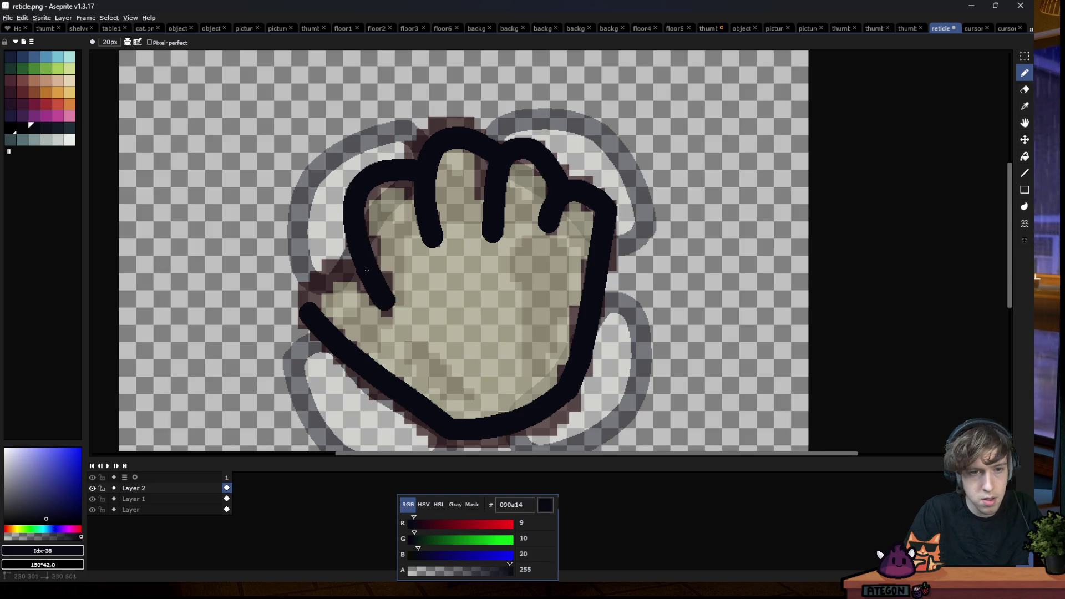
{"action": "left_click_drag", "start_coordinate": [327, 278], "coordinate": [318, 285]}
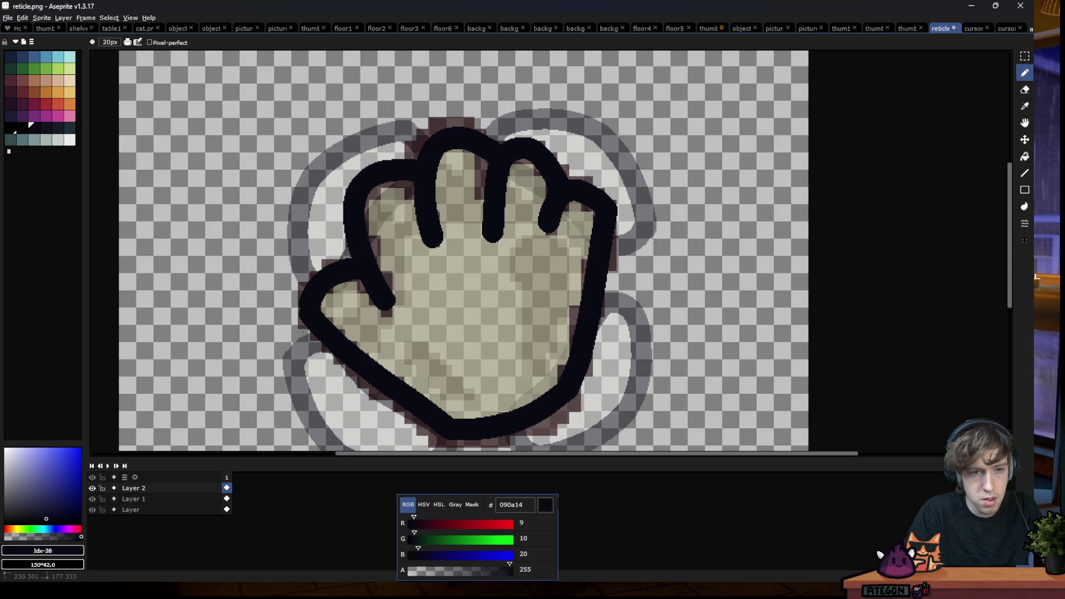
{"action": "scroll", "coordinate": [323, 309], "scroll_direction": "down", "scroll_amount": 3}
{"action": "scroll", "coordinate": [441, 300], "scroll_direction": "down", "scroll_amount": 3}
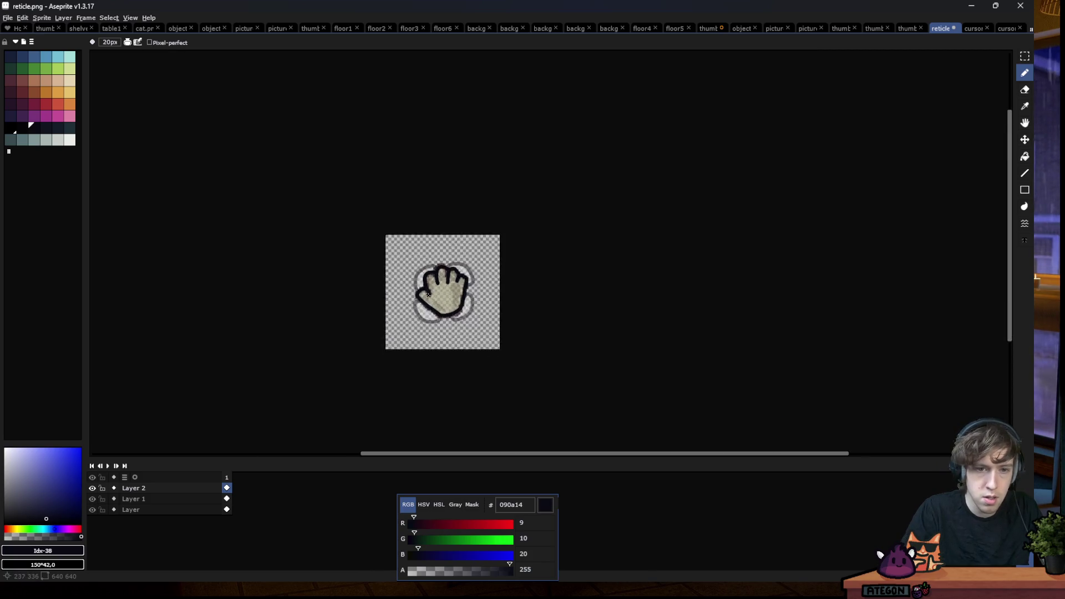
{"action": "scroll", "coordinate": [428, 294], "scroll_direction": "up", "scroll_amount": 3}
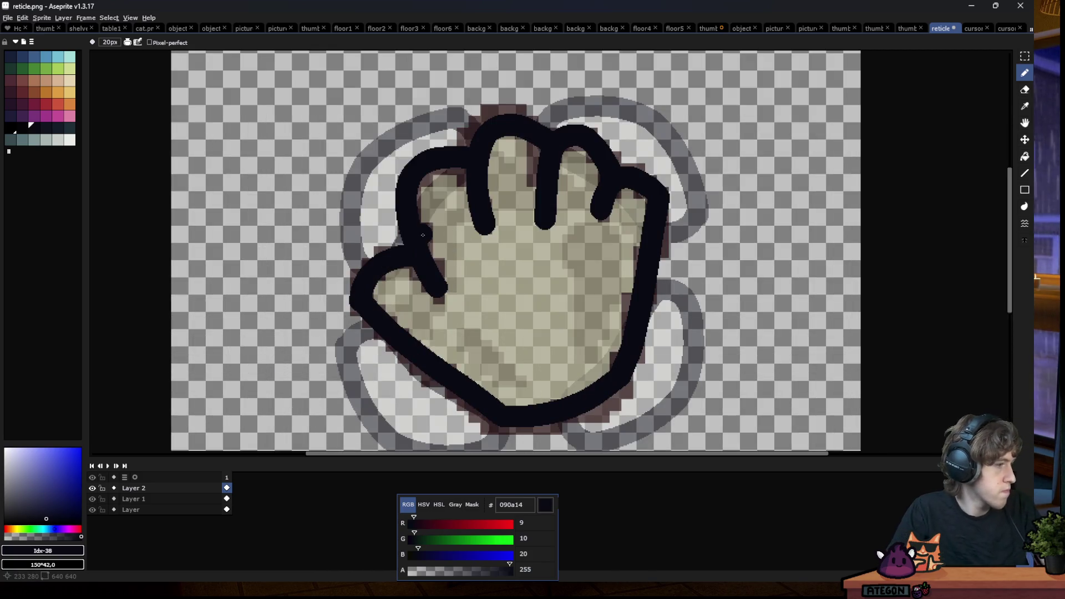
{"action": "mouse_move", "coordinate": [389, 10]}
{"action": "left_mouse_down"}
{"action": "mouse_move", "coordinate": [454, 380]}
{"action": "mouse_move", "coordinate": [454, 596]}
{"action": "left_mouse_up"}
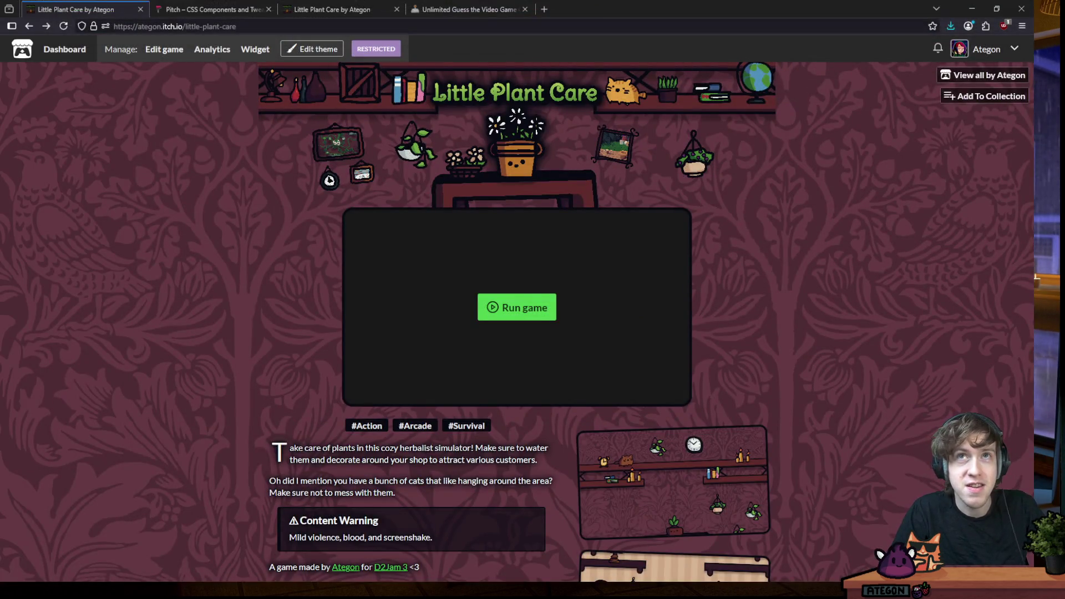
{"action": "scroll", "coordinate": [262, 330], "scroll_direction": "down", "scroll_amount": 2}
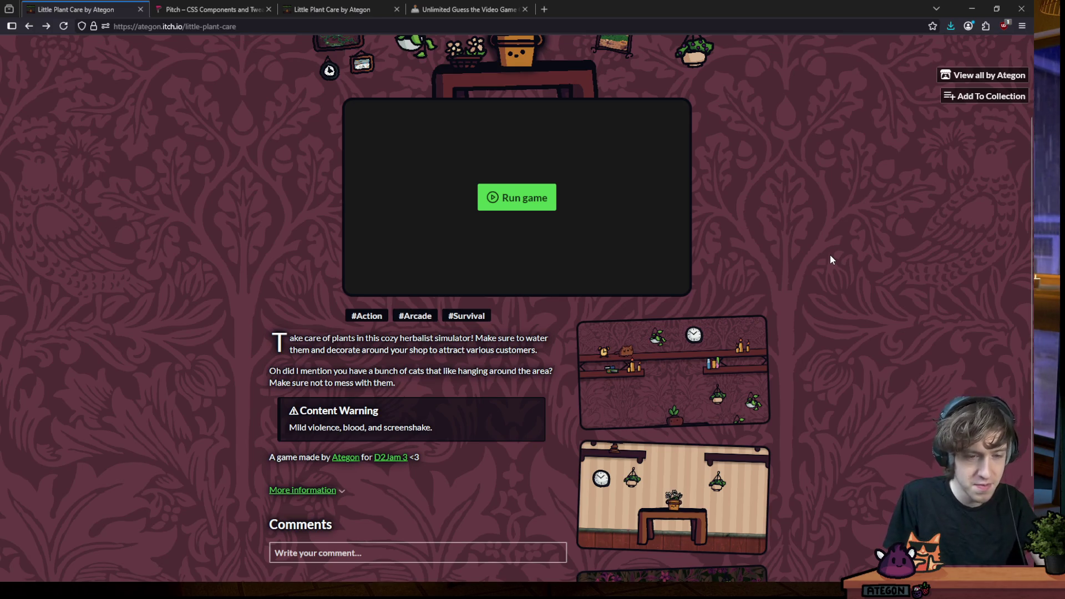
{"action": "scroll", "coordinate": [725, 356], "scroll_direction": "down", "scroll_amount": 3}
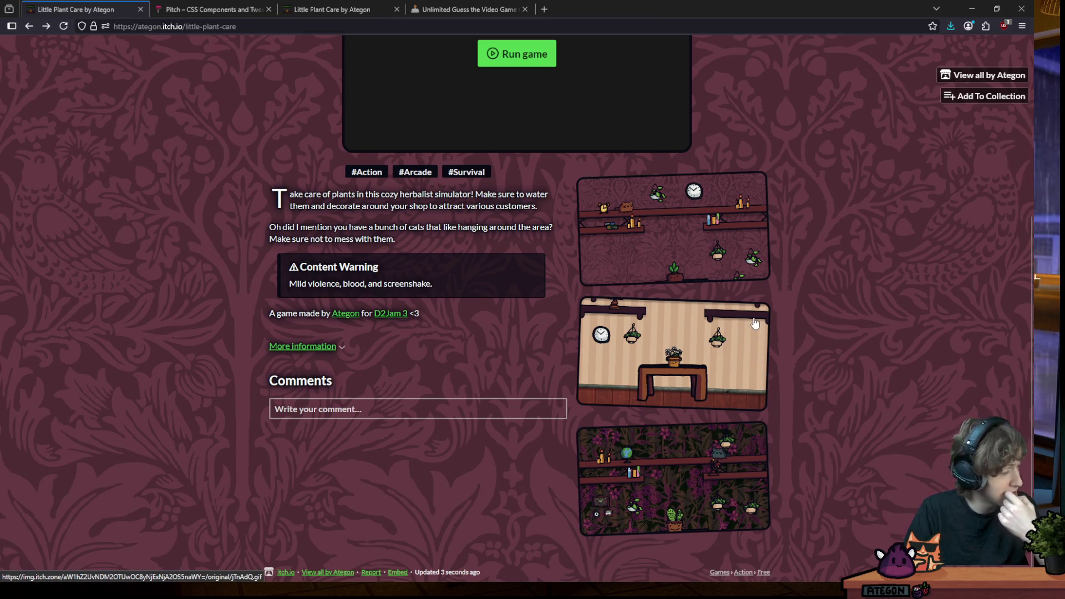
Clear a highlighted warning and shrink the browser to reveal the Godot editor
{"action": "left_click_drag", "start_coordinate": [287, 279], "coordinate": [487, 277]}
{"action": "left_click", "coordinate": [487, 277]}
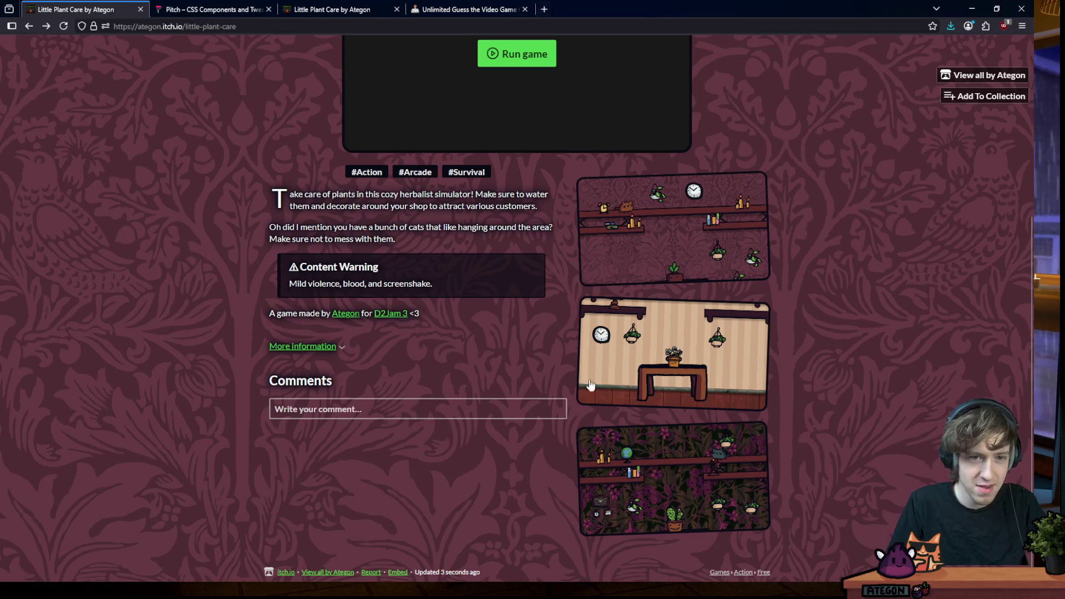
{"action": "mouse_move", "coordinate": [633, 8]}
{"action": "left_mouse_down"}
{"action": "mouse_move", "coordinate": [659, 70]}
{"action": "mouse_move", "coordinate": [838, 22]}
{"action": "left_mouse_up"}
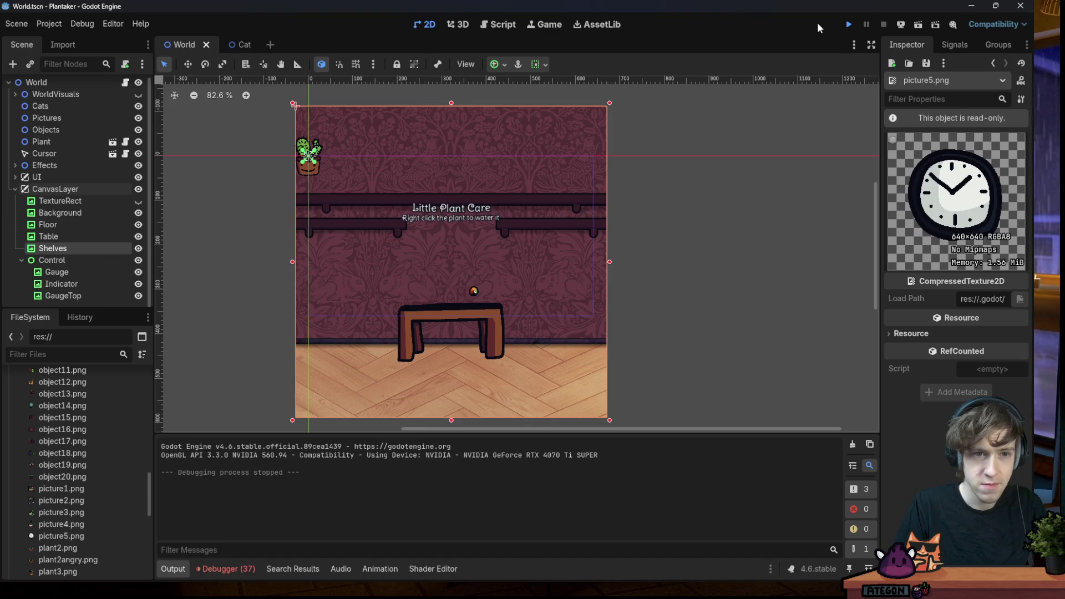
Test-run the Plantaker project, stop it, and return to the Aseprite hand drawing
{"action": "left_click", "coordinate": [850, 27]}
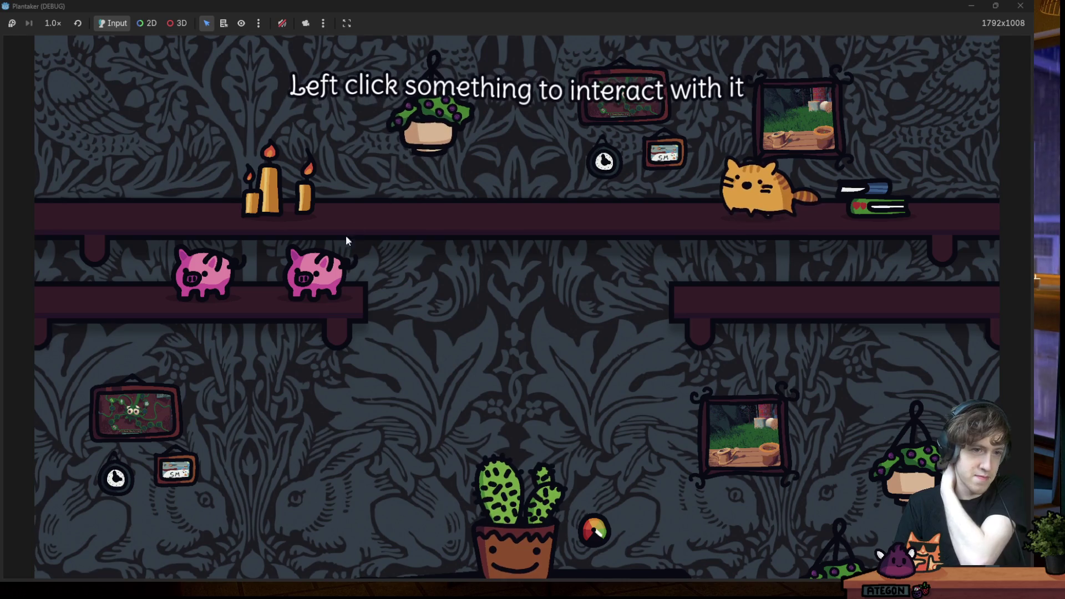
{"action": "left_click", "coordinate": [1020, 6]}
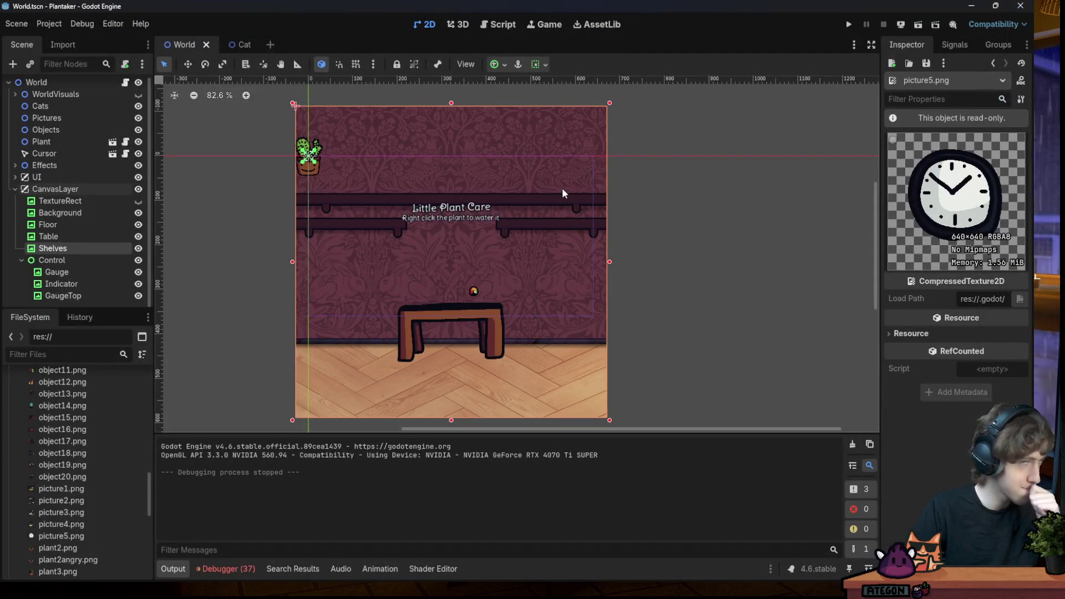
{"action": "key", "text": "alt+Tab"}
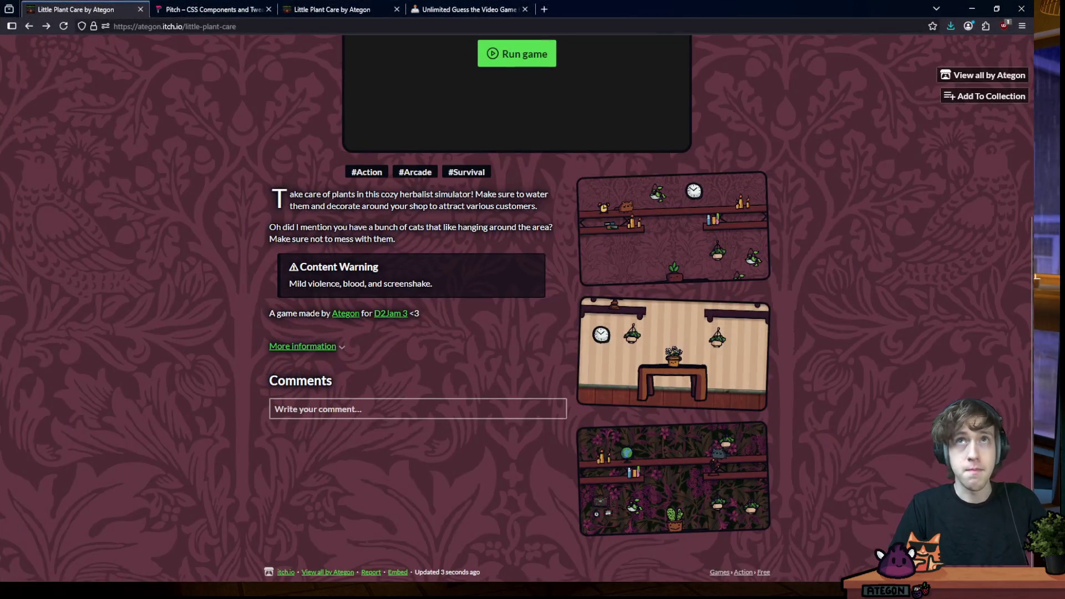
{"action": "key", "text": "alt+Tab"}
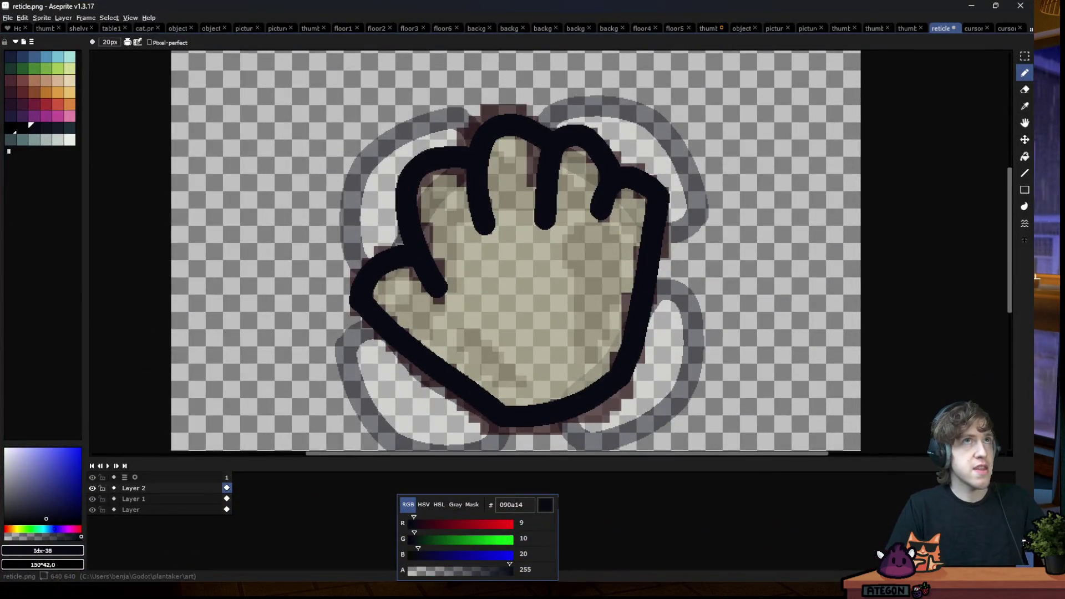
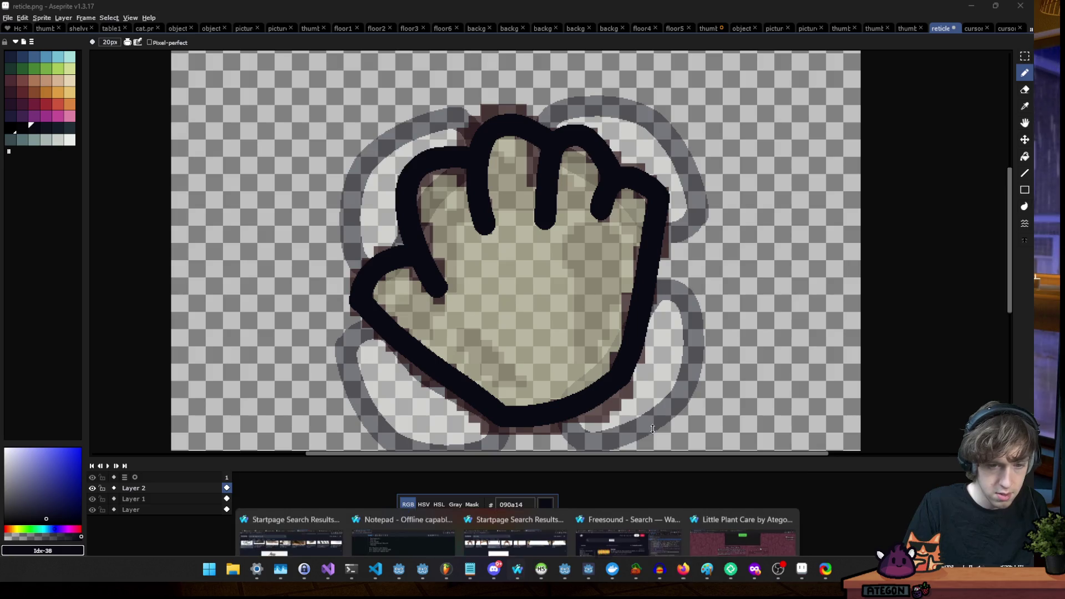
Load the d2jam.com home page in a new browser tab
{"action": "left_click", "coordinate": [730, 513]}
{"action": "key", "text": "ctrl+t"}
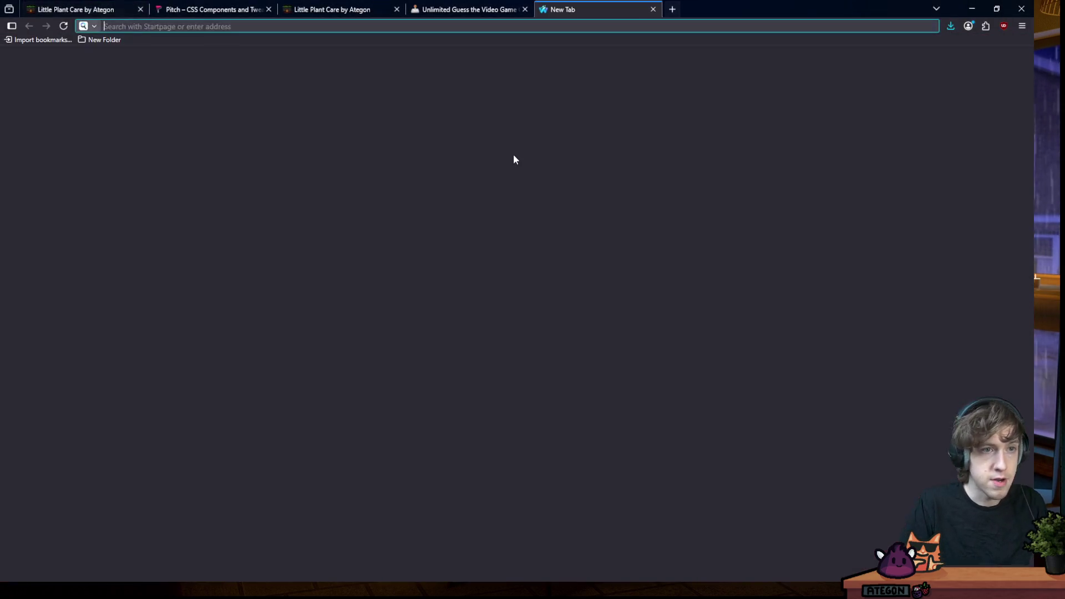
{"action": "type", "text": "https://d2jam.com/hom"}
{"action": "key", "text": "BackSpace"}
{"action": "key", "text": "BackSpace"}
{"action": "key", "text": "BackSpace"}
{"action": "key", "text": "Return"}
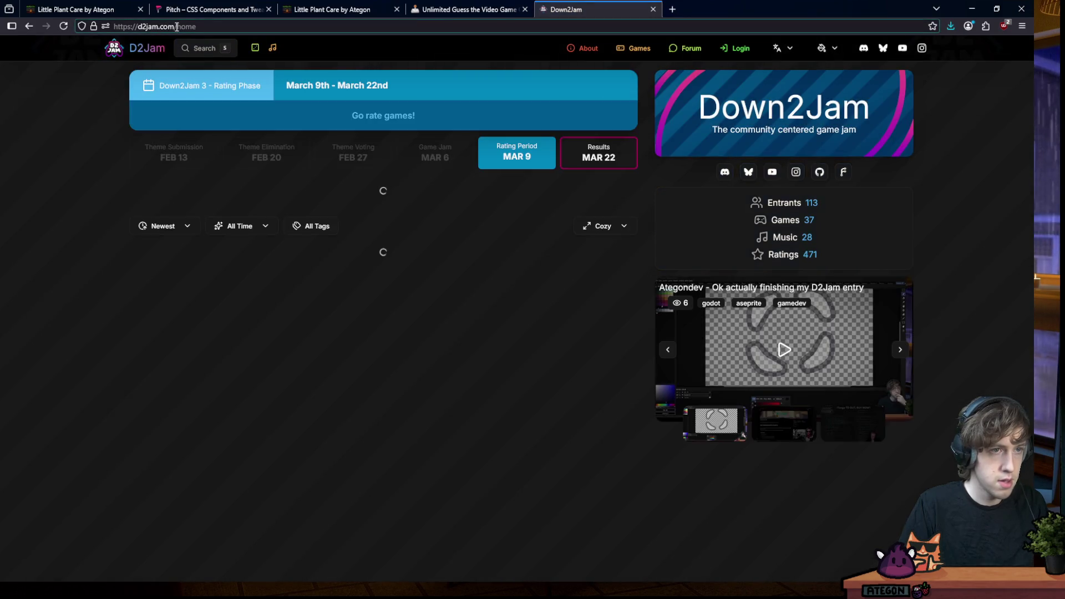
Browse down the Down2Jam home page to the news feed and featured music
{"action": "left_click", "coordinate": [157, 27]}
{"action": "key", "text": "Escape"}
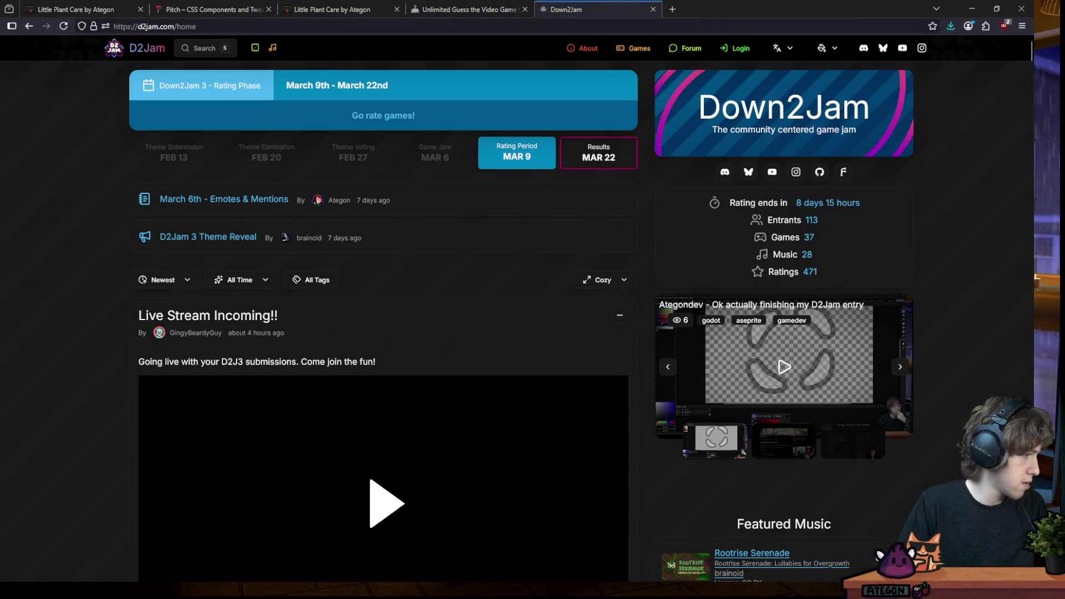
{"action": "middle_click", "coordinate": [105, 272]}
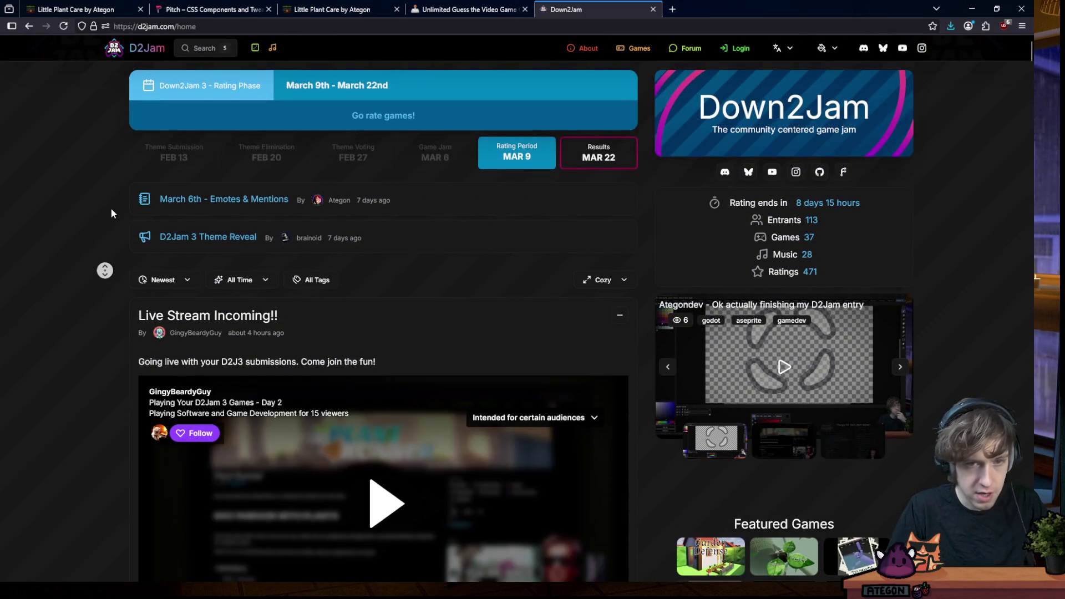
{"action": "left_click", "coordinate": [105, 222]}
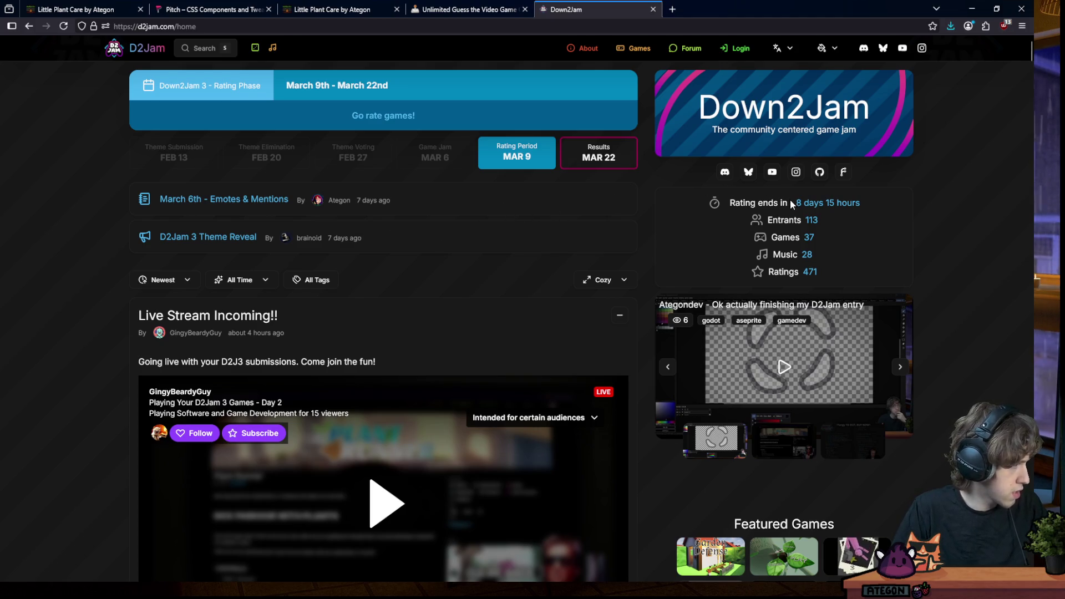
{"action": "left_click", "coordinate": [938, 234]}
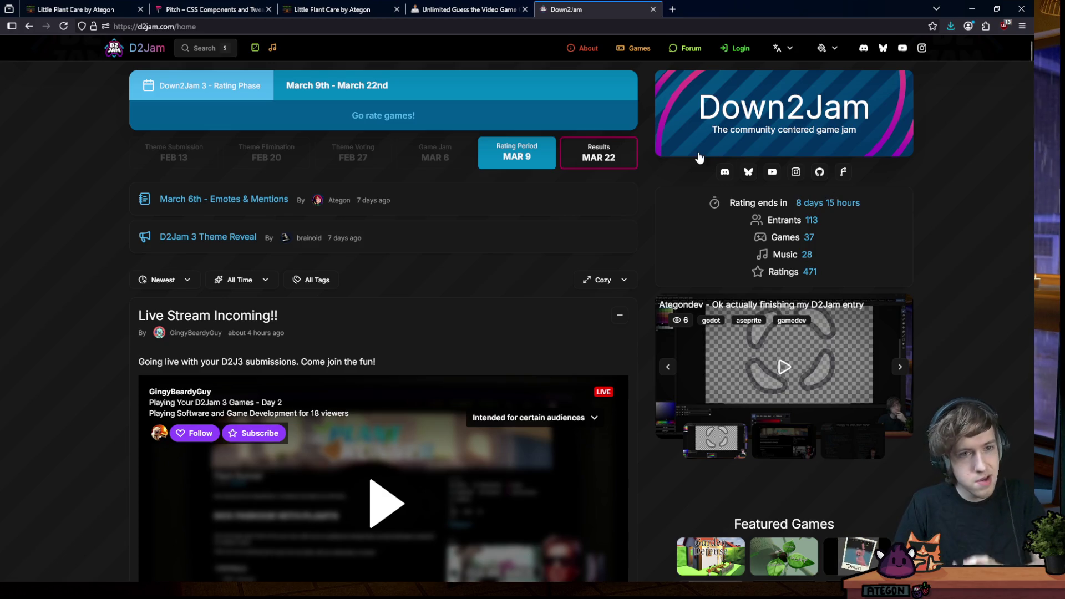
{"action": "scroll", "coordinate": [656, 254], "scroll_direction": "down", "scroll_amount": 4}
{"action": "scroll", "coordinate": [657, 254], "scroll_direction": "down", "scroll_amount": 2}
{"action": "scroll", "coordinate": [648, 243], "scroll_direction": "down", "scroll_amount": 3}
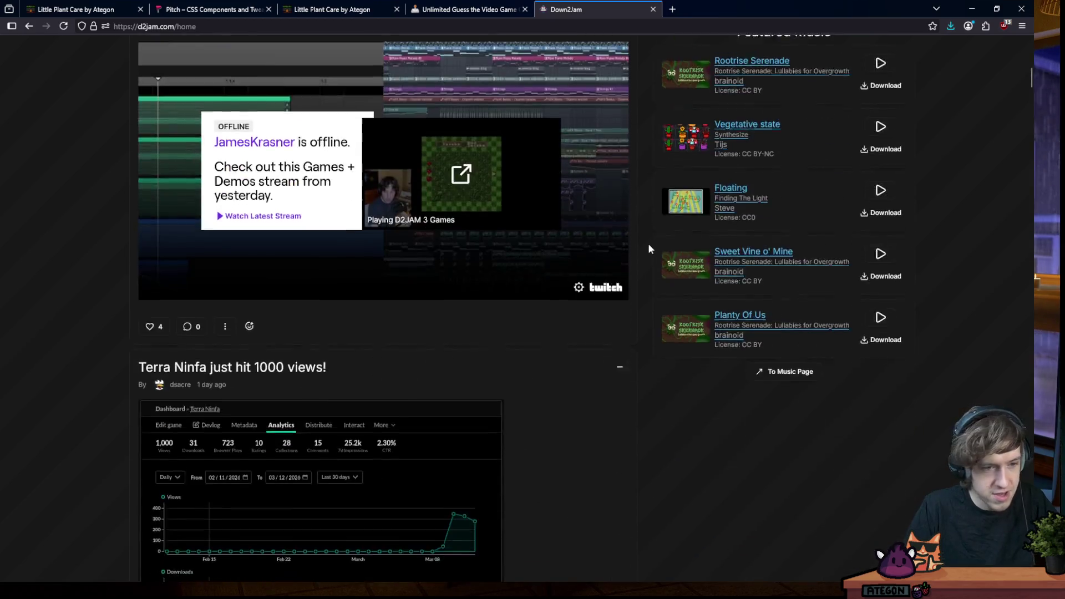
{"action": "scroll", "coordinate": [648, 243], "scroll_direction": "up", "scroll_amount": 8}
{"action": "left_click", "coordinate": [270, 49]}
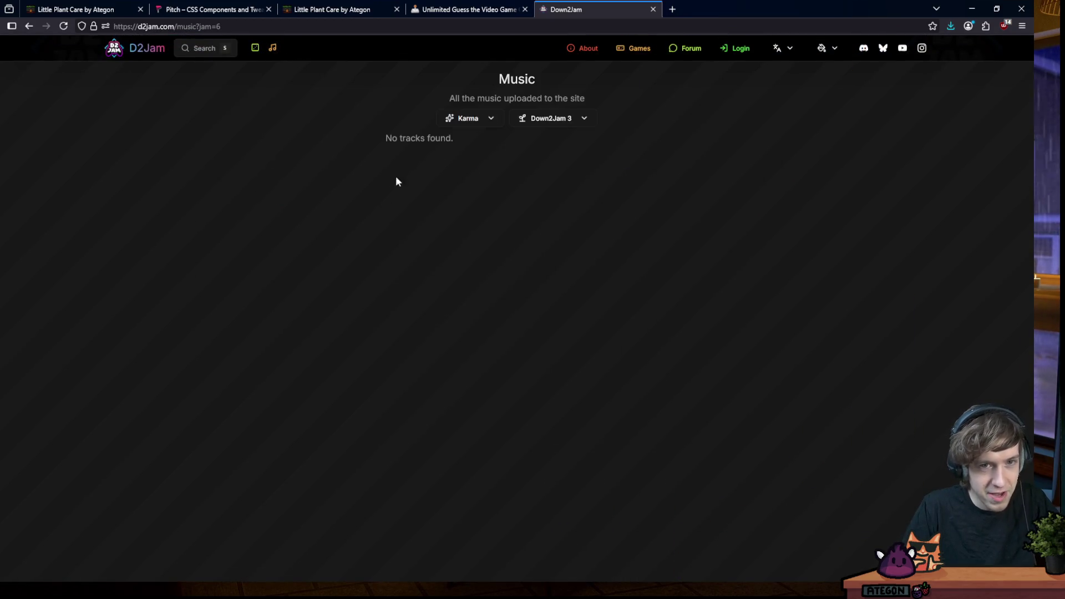
{"action": "middle_click", "coordinate": [308, 199]}
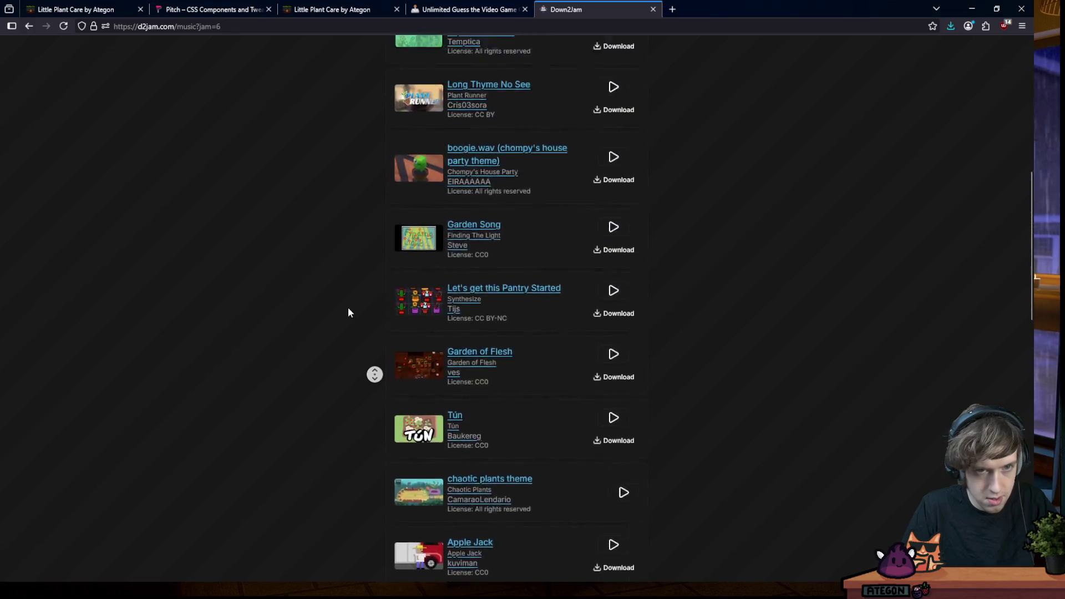
{"action": "left_click", "coordinate": [499, 325]}
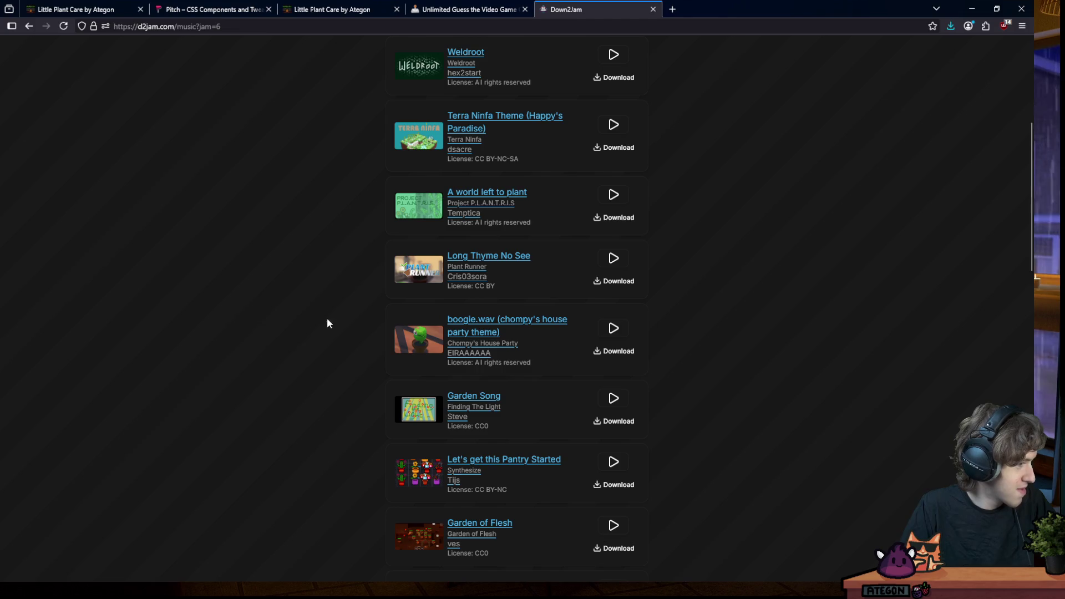
{"action": "middle_click", "coordinate": [286, 338]}
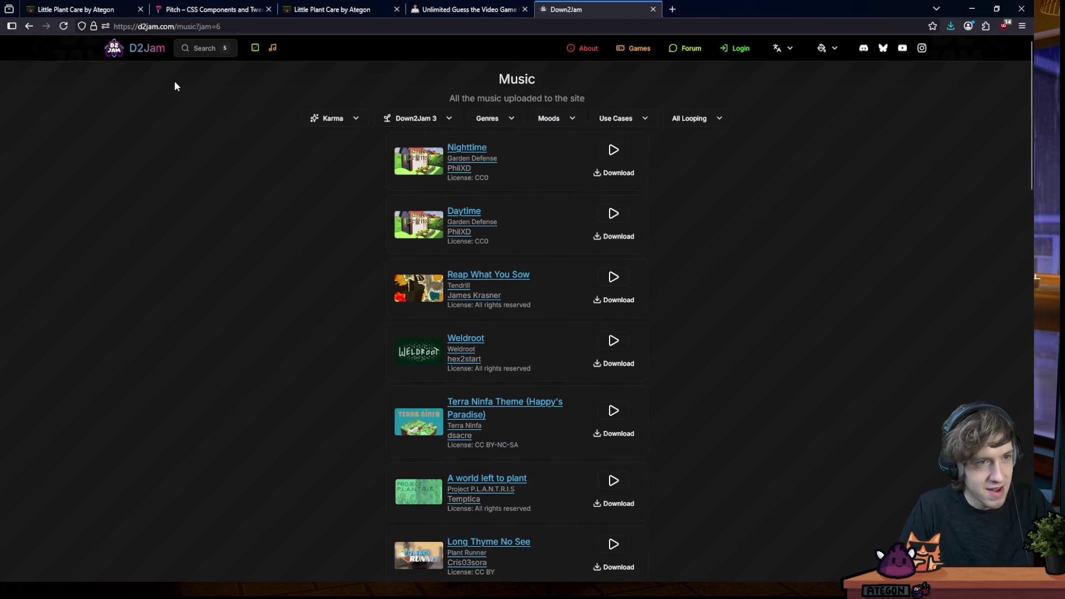
{"action": "key", "text": "alt+Left"}
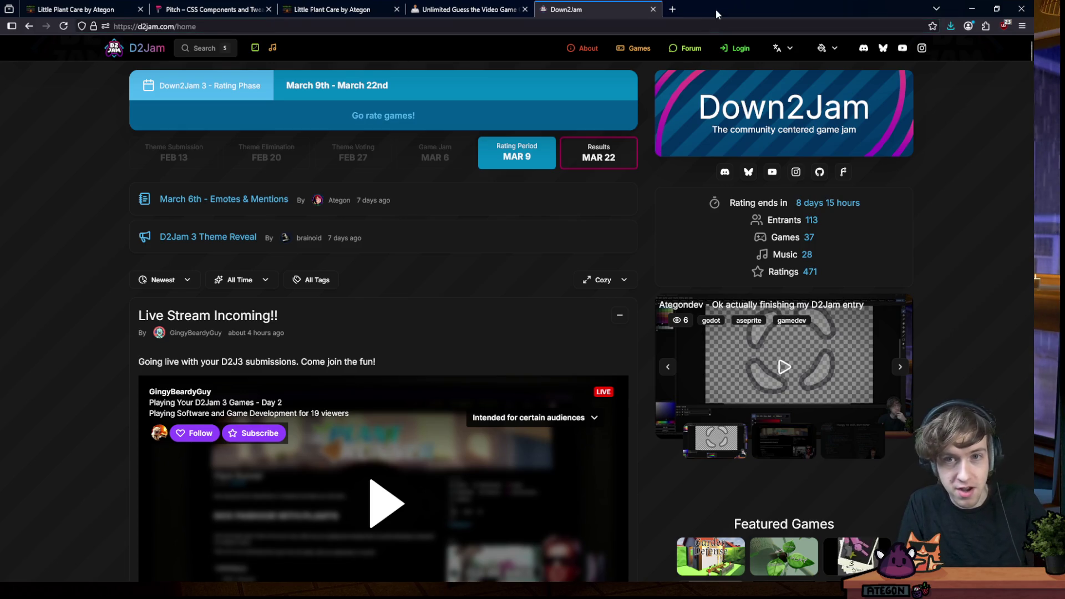
Return to the Little Plant Care itch.io page and view its third screenshot enlarged
{"action": "left_click", "coordinate": [971, 9]}
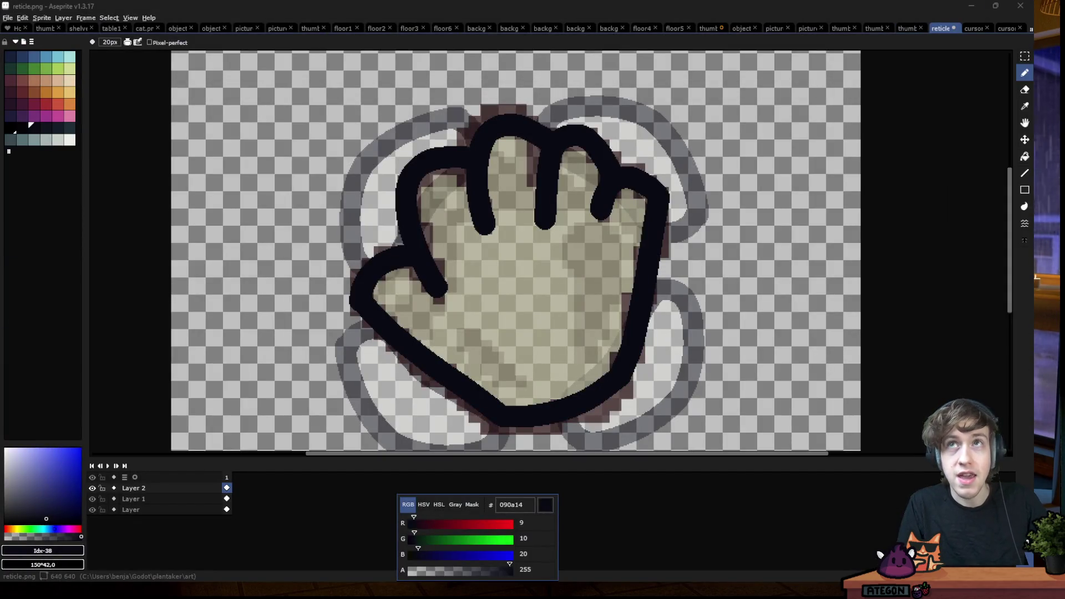
{"action": "key", "text": "alt+Tab"}
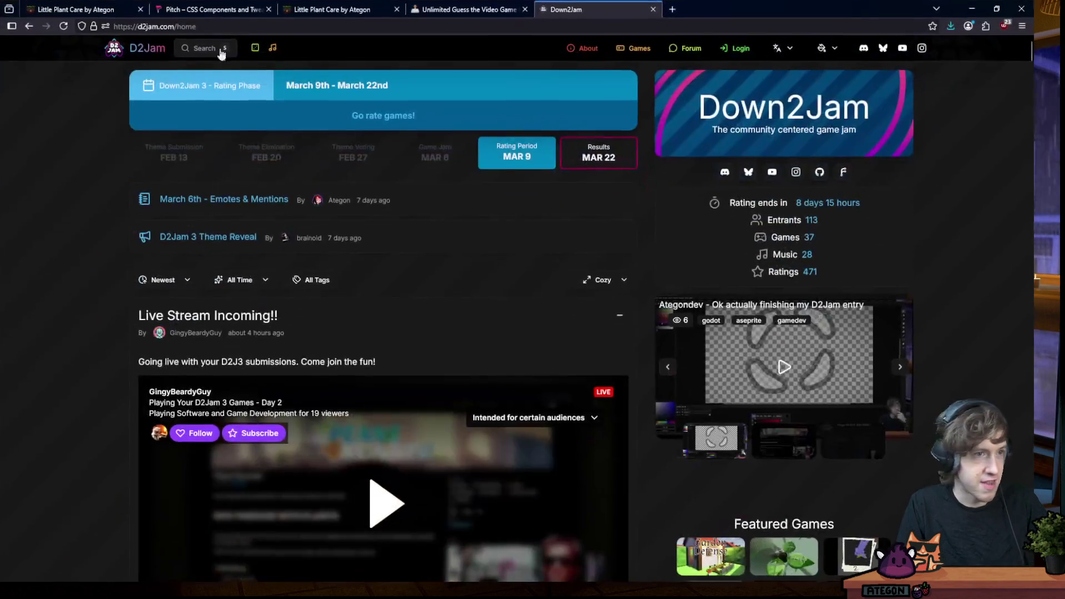
{"action": "left_click", "coordinate": [90, 12]}
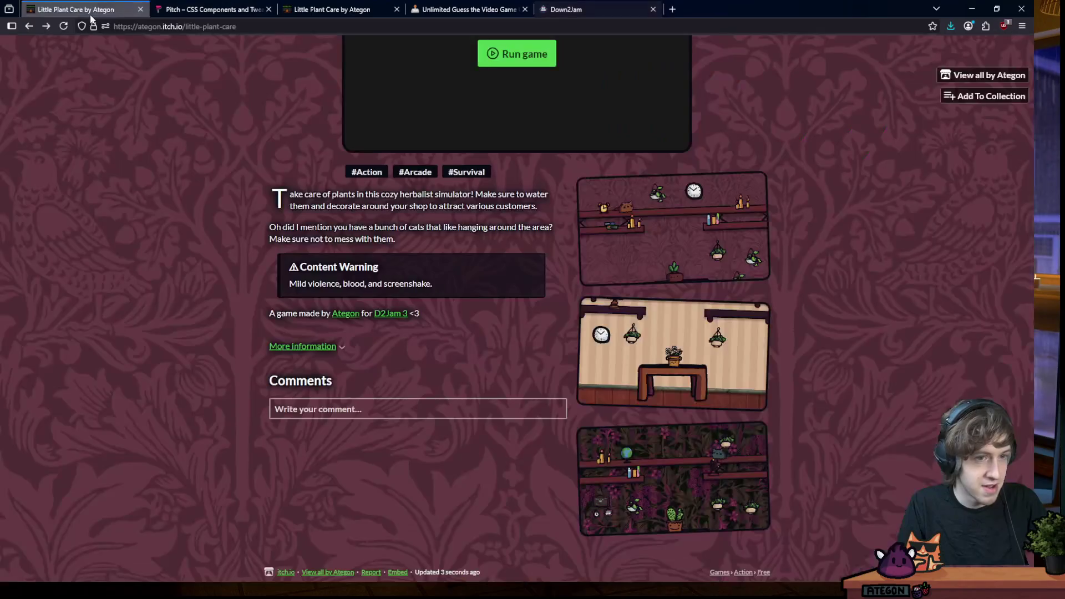
{"action": "scroll", "coordinate": [439, 392], "scroll_direction": "up", "scroll_amount": 3}
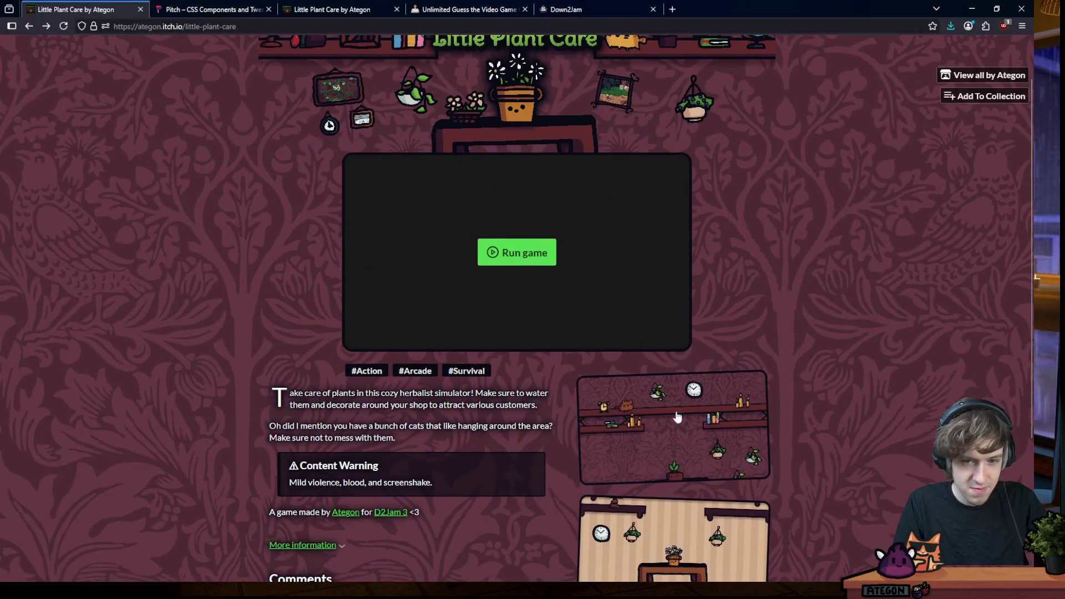
{"action": "scroll", "coordinate": [662, 418], "scroll_direction": "down", "scroll_amount": 2}
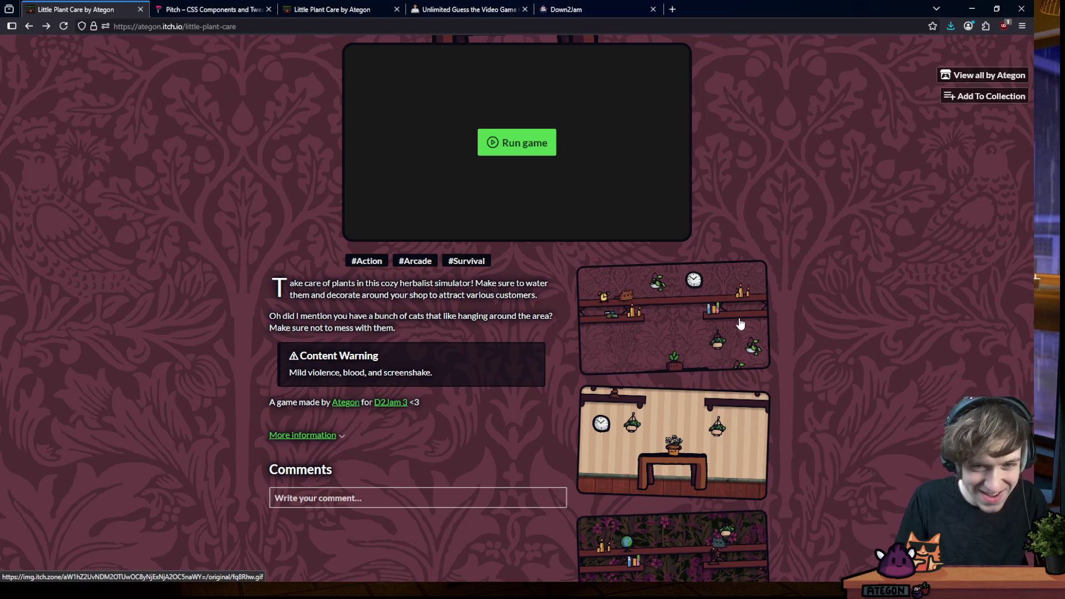
{"action": "scroll", "coordinate": [740, 324], "scroll_direction": "down", "scroll_amount": 2}
{"action": "left_click", "coordinate": [694, 476]}
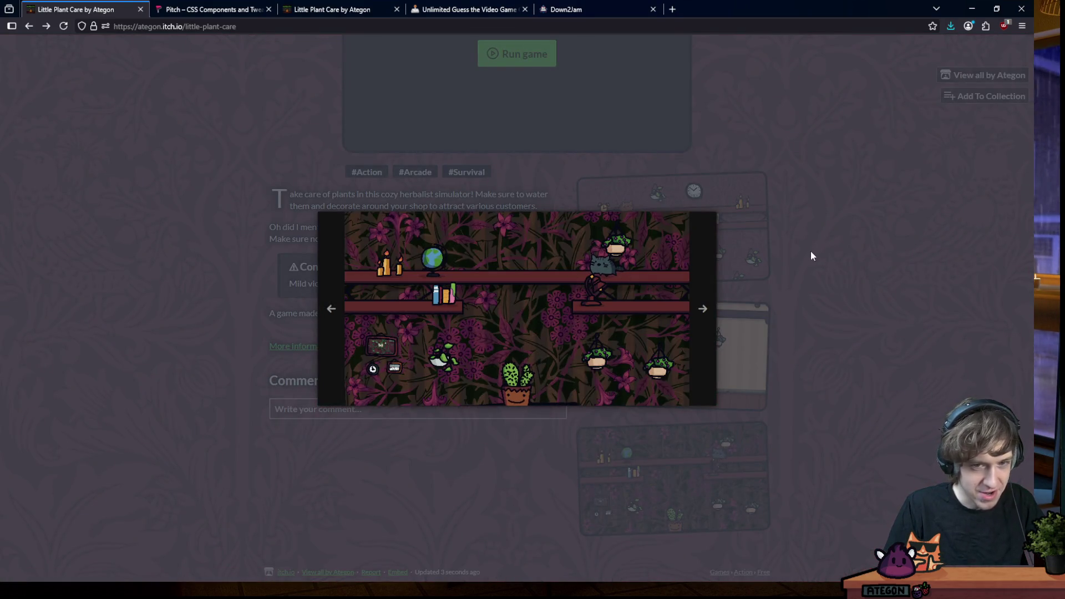
{"action": "left_click", "coordinate": [811, 251]}
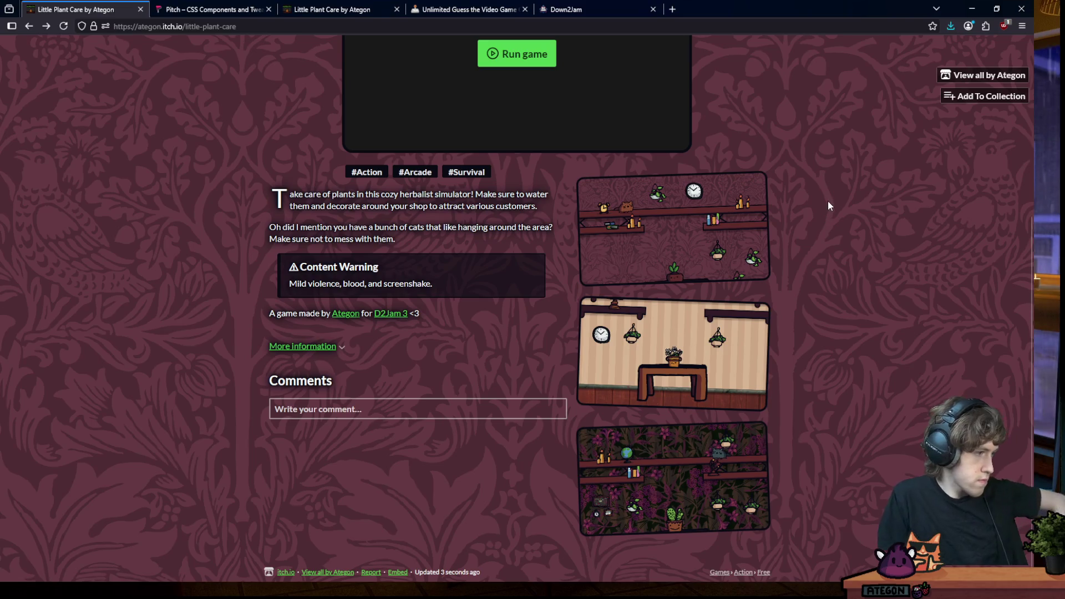
Switch back to the Down2Jam home page tab
{"action": "left_click", "coordinate": [573, 12]}
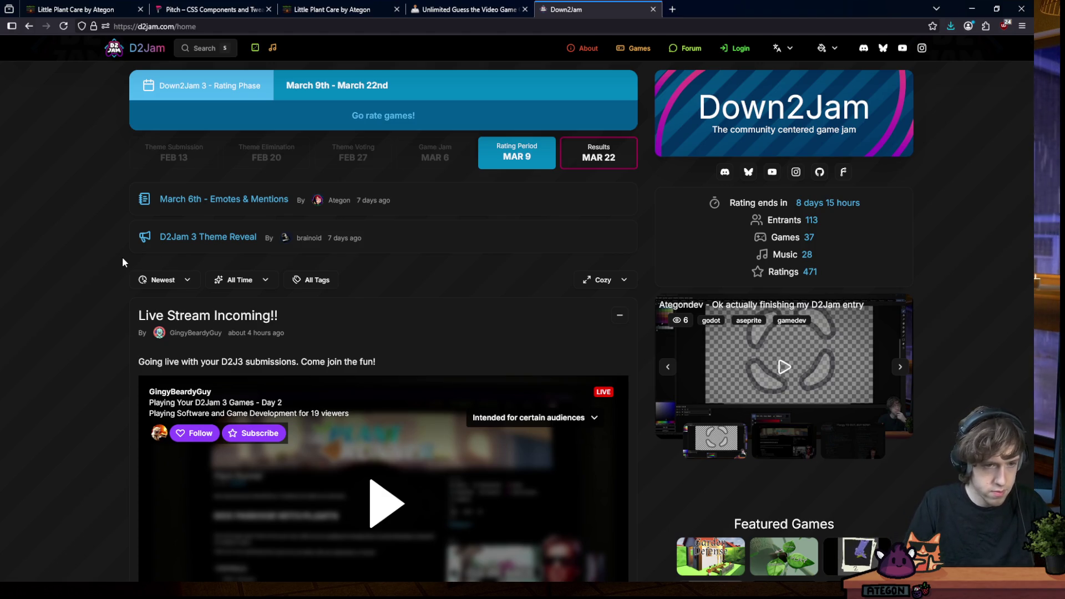
{"action": "scroll", "coordinate": [137, 254], "scroll_direction": "down", "scroll_amount": 2}
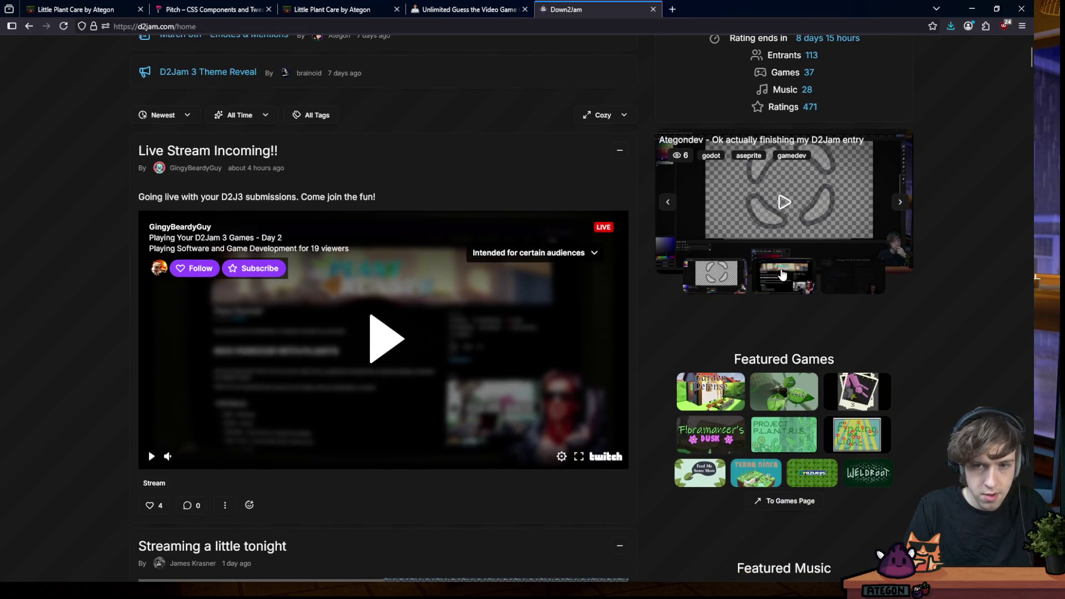
Cycle the featured stream panel between the Day 2 games stream and the first stream
{"action": "left_click", "coordinate": [783, 275]}
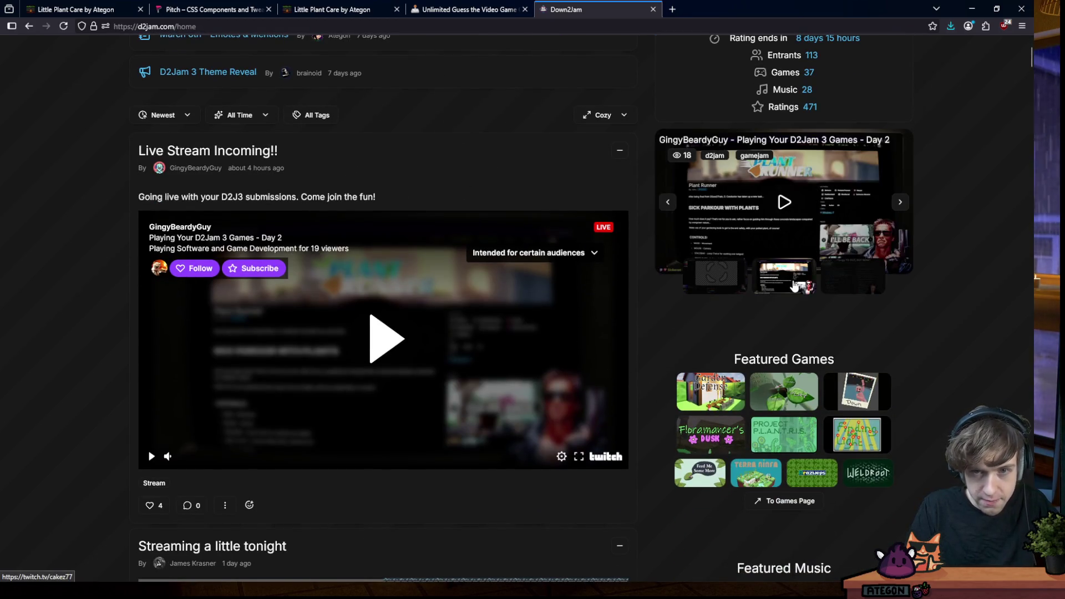
{"action": "left_click", "coordinate": [900, 203]}
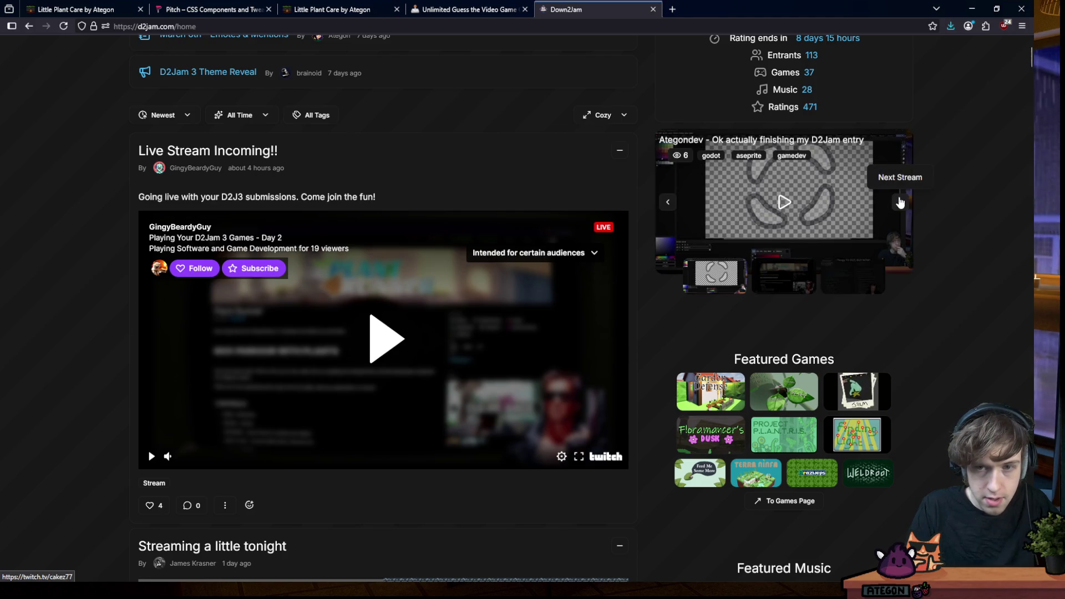
{"action": "left_click", "coordinate": [782, 274]}
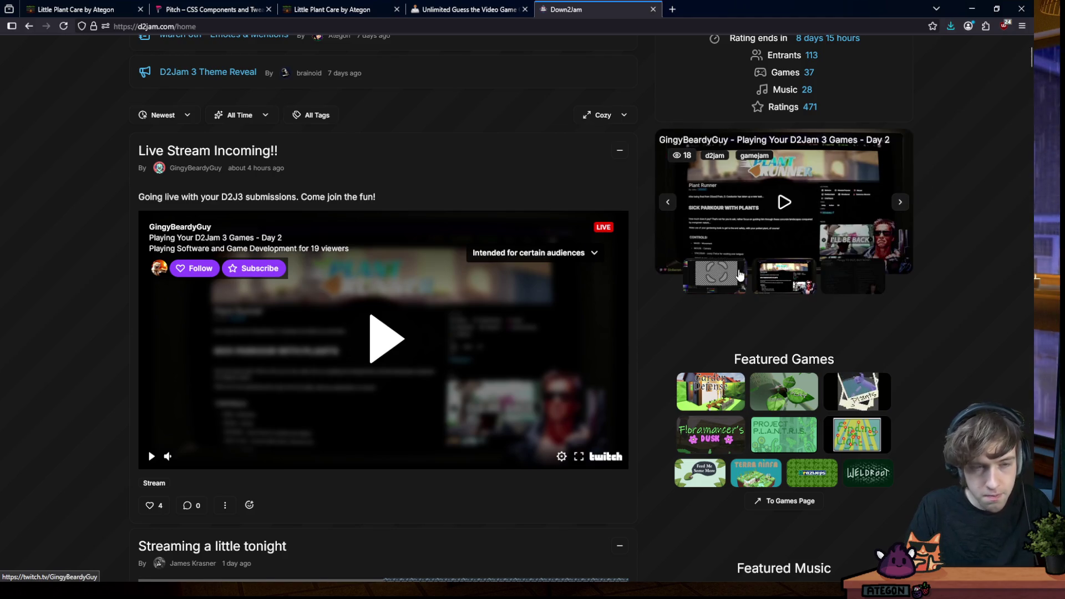
{"action": "scroll", "coordinate": [687, 332], "scroll_direction": "down", "scroll_amount": 3}
{"action": "scroll", "coordinate": [687, 331], "scroll_direction": "up", "scroll_amount": 3}
{"action": "left_click", "coordinate": [743, 285]}
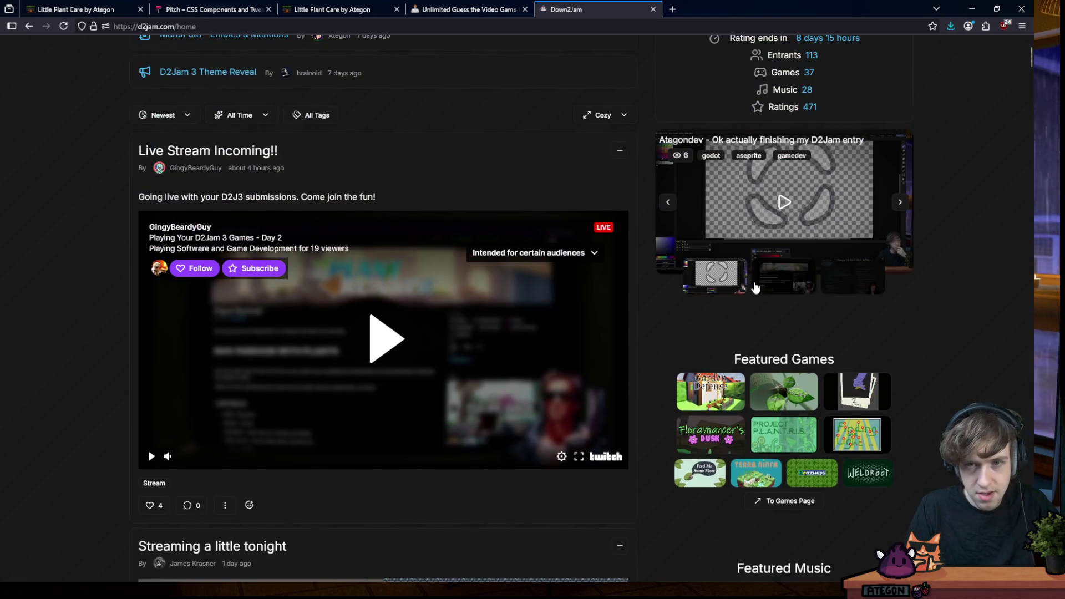
{"action": "scroll", "coordinate": [931, 277], "scroll_direction": "up", "scroll_amount": 3}
{"action": "scroll", "coordinate": [980, 233], "scroll_direction": "down", "scroll_amount": 1}
{"action": "scroll", "coordinate": [979, 239], "scroll_direction": "down", "scroll_amount": 2}
{"action": "scroll", "coordinate": [978, 239], "scroll_direction": "up", "scroll_amount": 3}
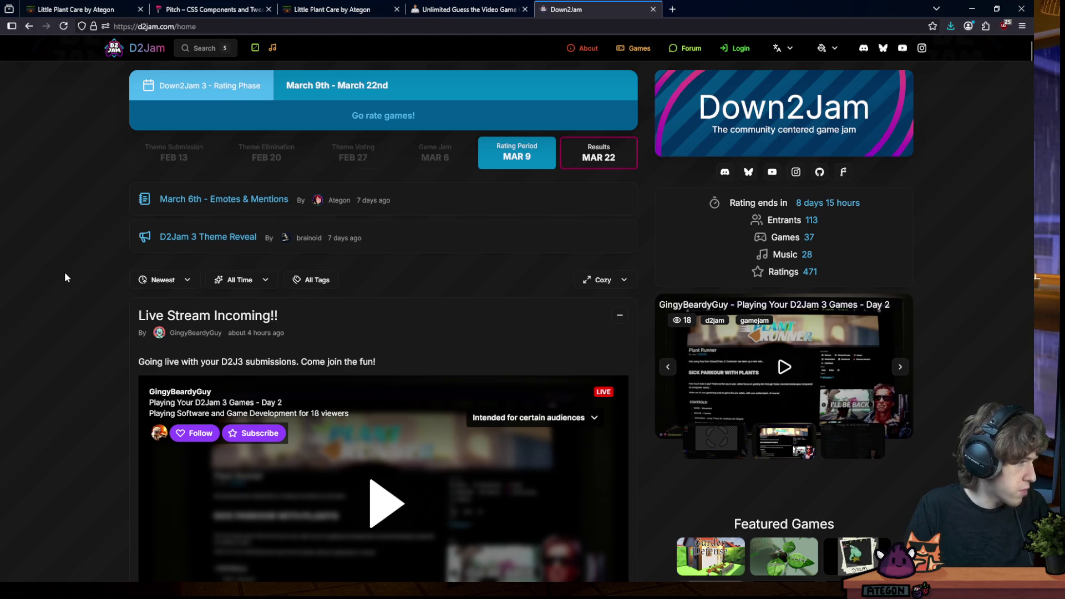
Visit ategon.dev in a new tab and follow its Bioloom link to bioloom.studio
{"action": "left_click", "coordinate": [675, 9]}
{"action": "type", "text": "ategon.itch.io/"}
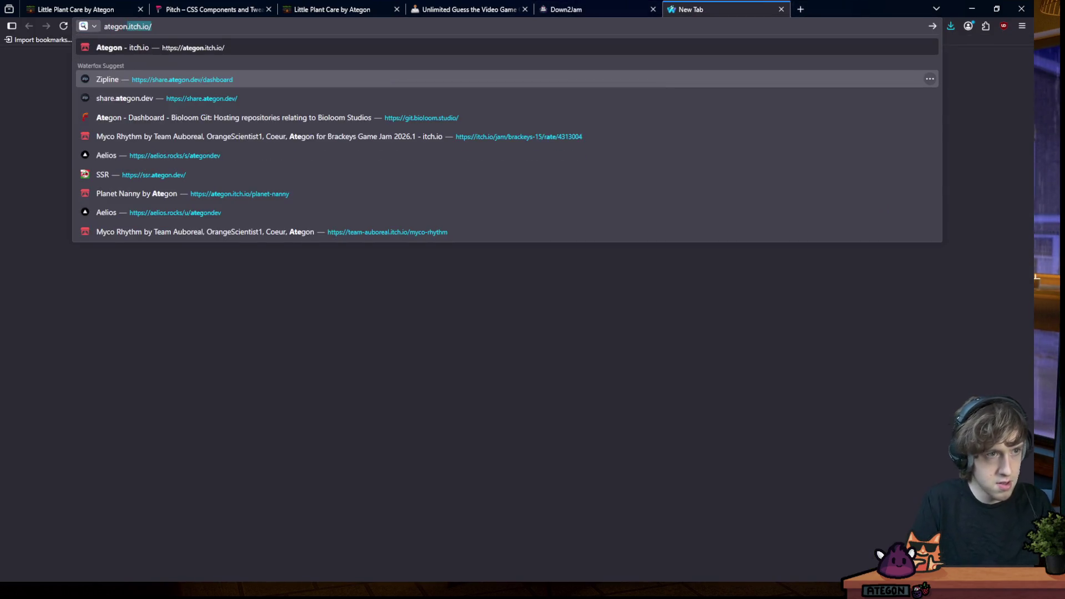
{"action": "key", "text": "Return"}
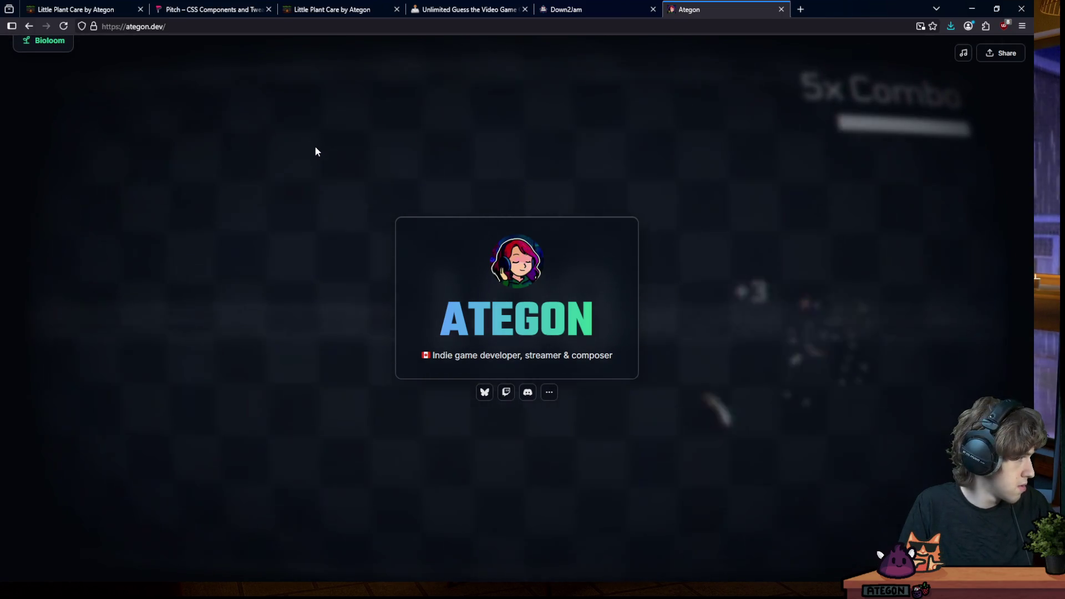
{"action": "left_click", "coordinate": [50, 40]}
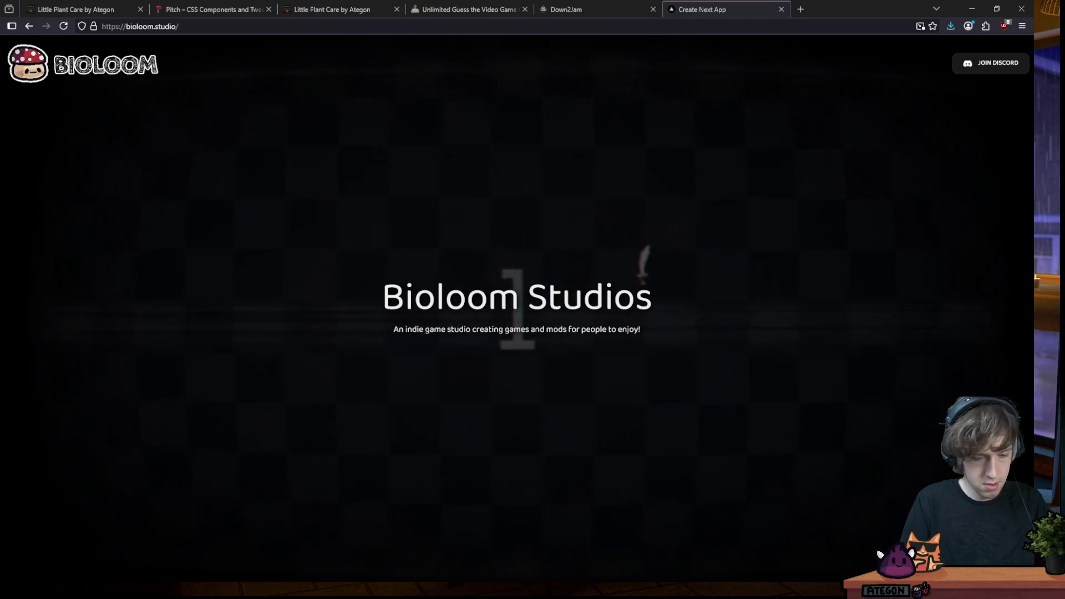
Play the Bioloom page's sprite-hitting minigame, chaining hits into long combos
{"action": "left_click", "coordinate": [491, 175]}
{"action": "left_click", "coordinate": [452, 183]}
{"action": "left_click", "coordinate": [494, 172]}
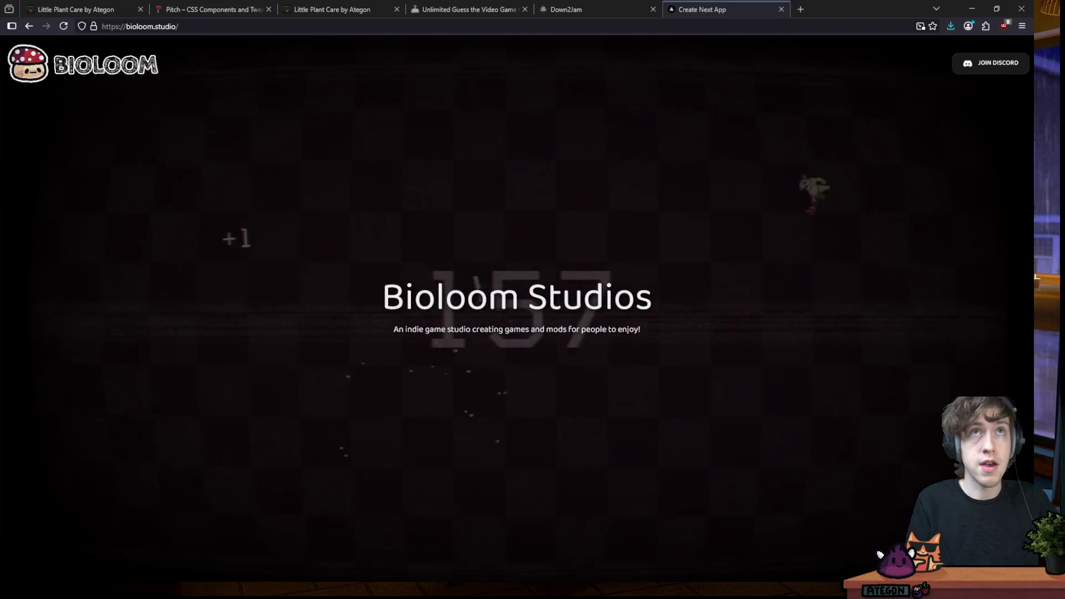
{"action": "left_click", "coordinate": [553, 193]}
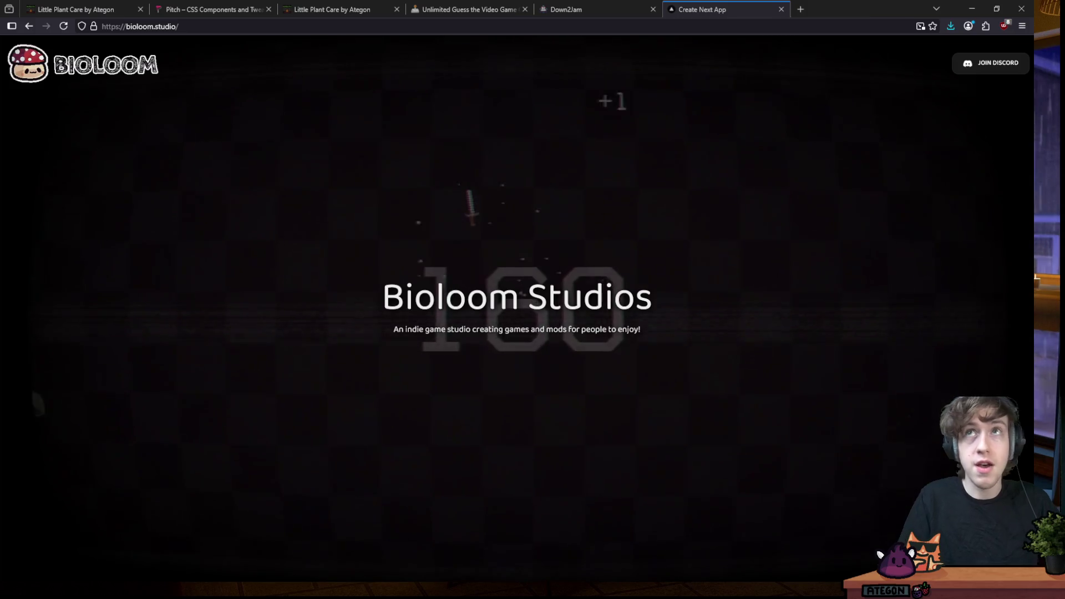
{"action": "left_click", "coordinate": [862, 285]}
{"action": "left_click", "coordinate": [375, 212]}
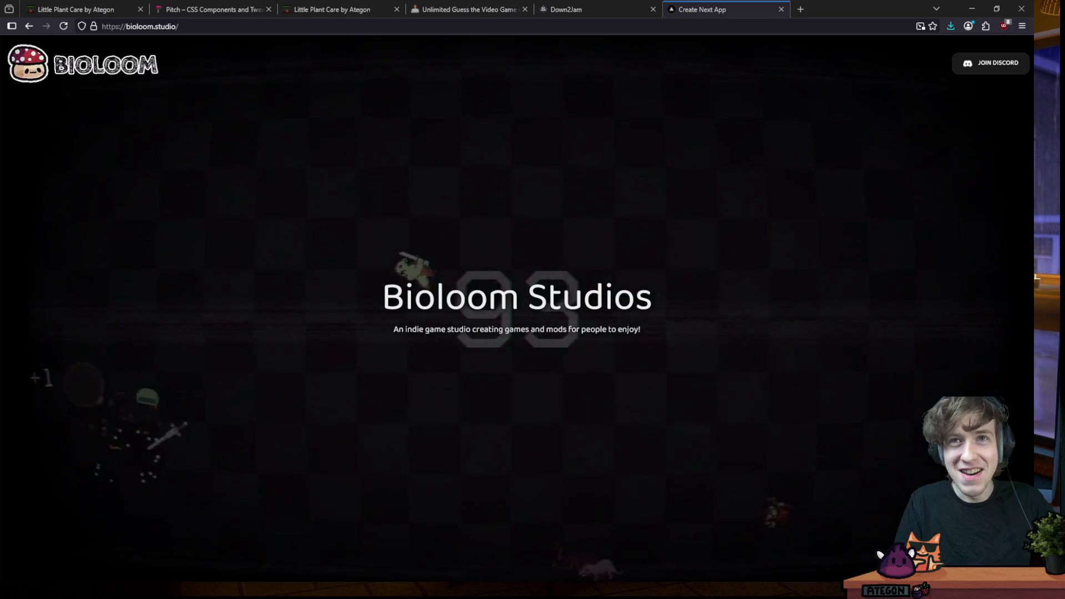
{"action": "left_click", "coordinate": [582, 108]}
{"action": "left_click", "coordinate": [534, 158]}
{"action": "left_click", "coordinate": [571, 178]}
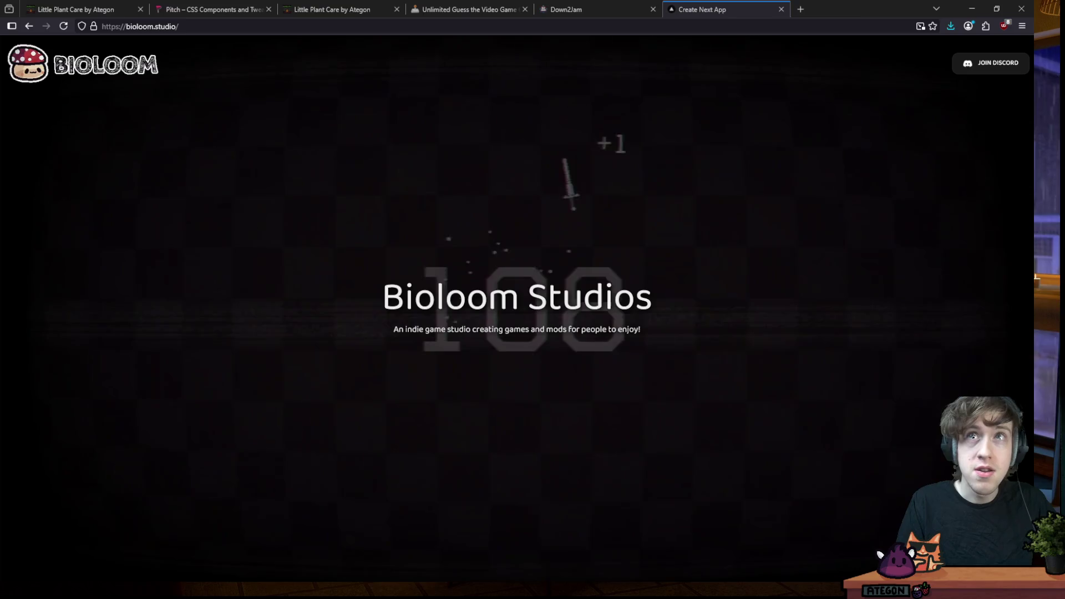
{"action": "left_click", "coordinate": [642, 214]}
{"action": "left_click", "coordinate": [400, 187]}
{"action": "left_click", "coordinate": [333, 238]}
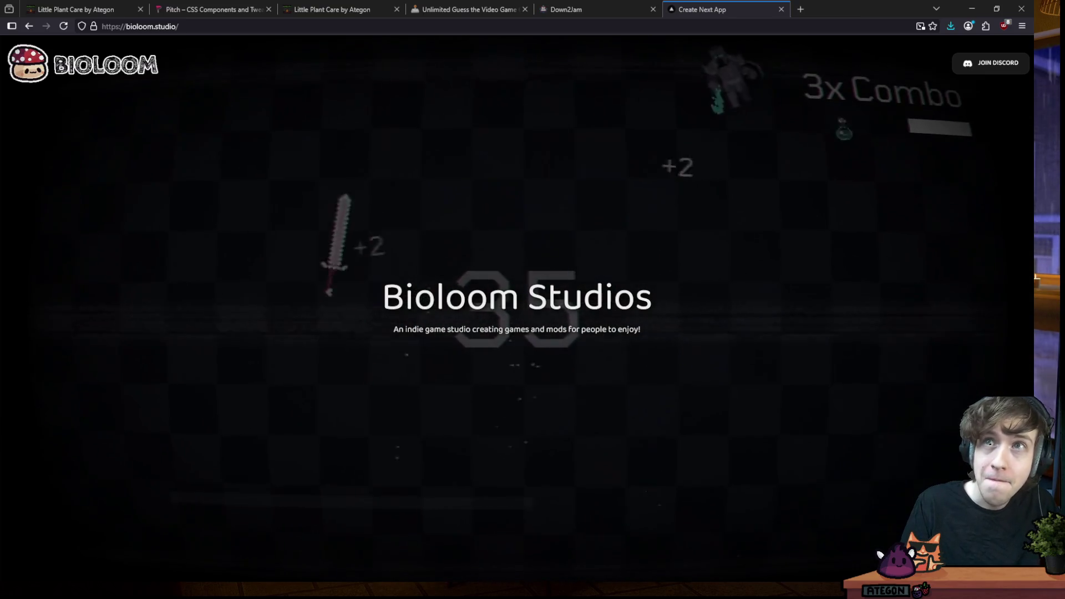
{"action": "left_click", "coordinate": [183, 225]}
{"action": "left_click", "coordinate": [167, 266]}
{"action": "left_click", "coordinate": [126, 267]}
{"action": "left_click", "coordinate": [167, 250]}
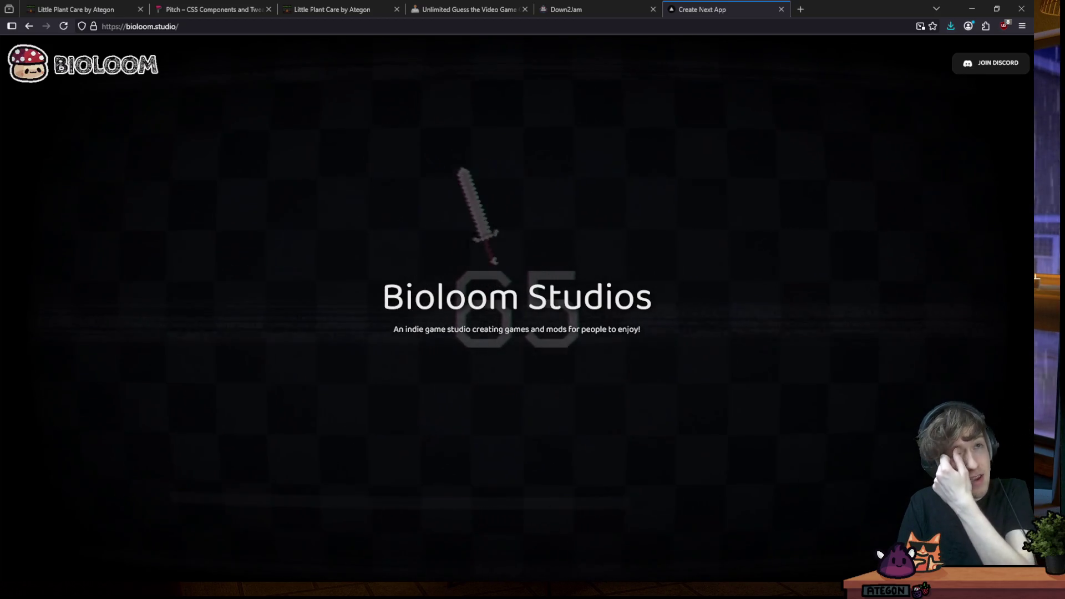
{"action": "left_click", "coordinate": [774, 255]}
{"action": "left_click", "coordinate": [695, 117]}
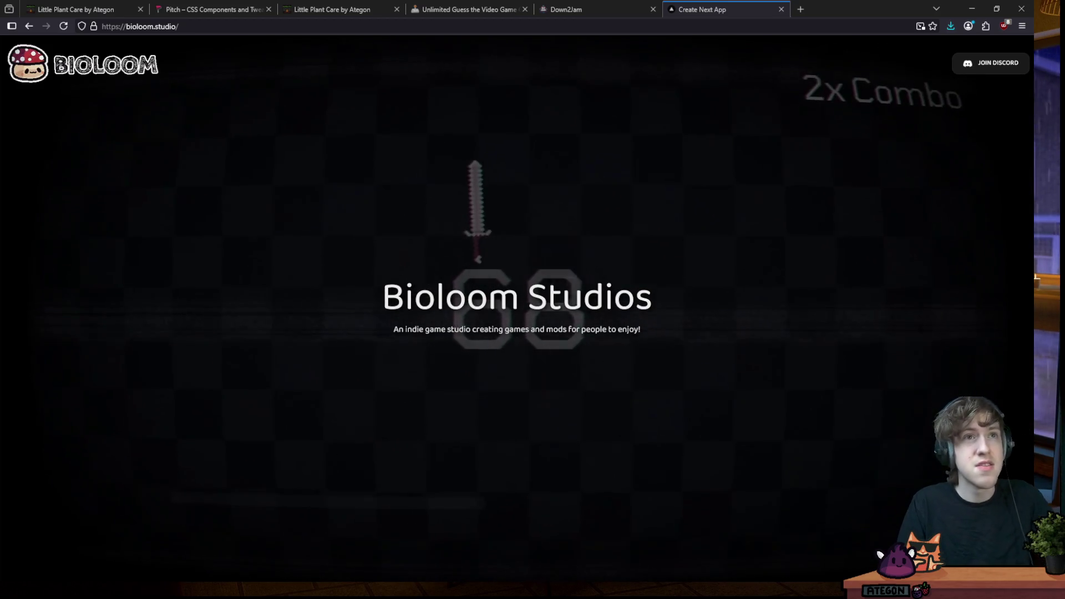
{"action": "left_click", "coordinate": [690, 191]}
{"action": "left_click", "coordinate": [611, 199]}
{"action": "left_click", "coordinate": [345, 142]}
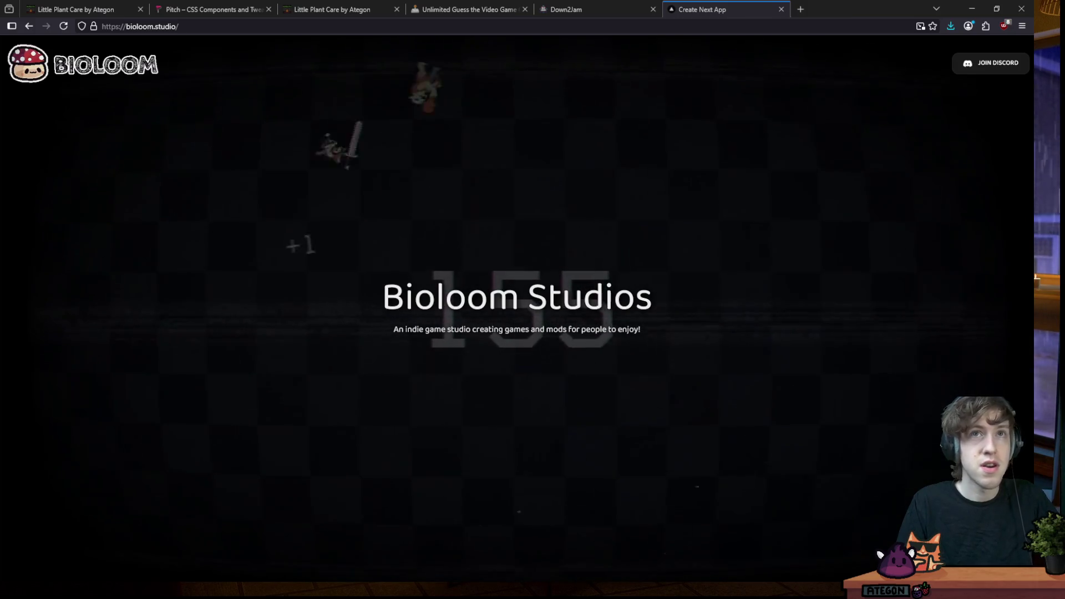
{"action": "left_click", "coordinate": [380, 202]}
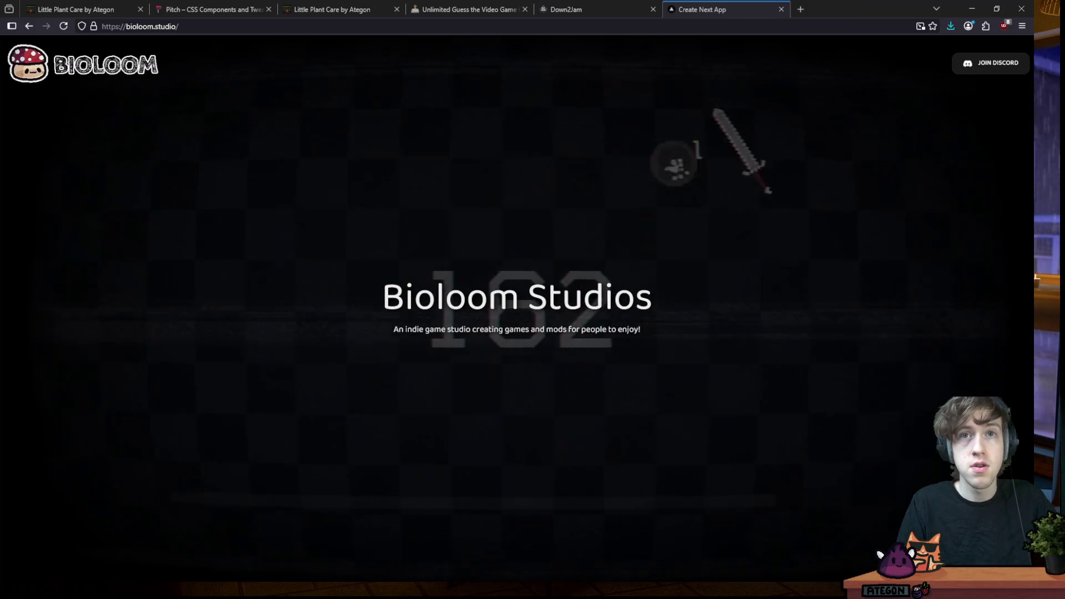
{"action": "left_click", "coordinate": [583, 117]}
{"action": "left_click", "coordinate": [683, 341]}
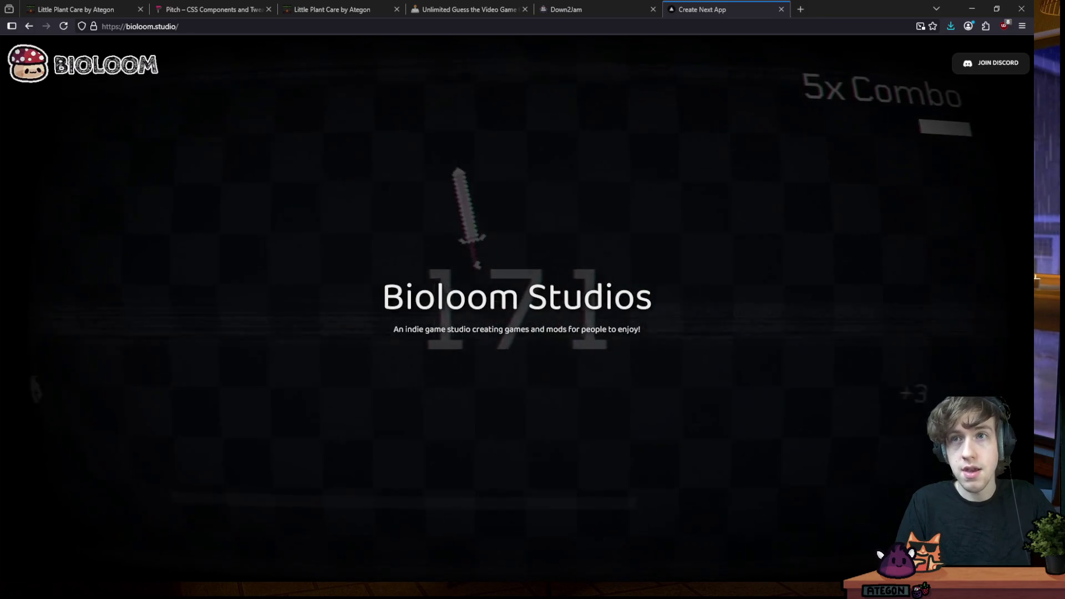
{"action": "left_click", "coordinate": [179, 204]}
{"action": "left_click", "coordinate": [416, 133]}
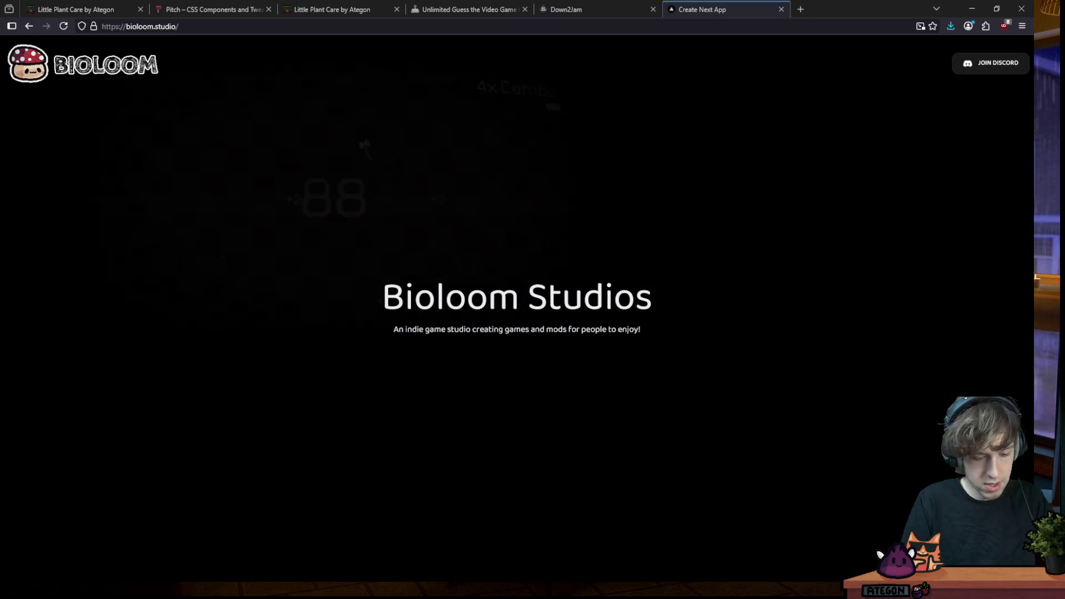
{"action": "left_click", "coordinate": [314, 267]}
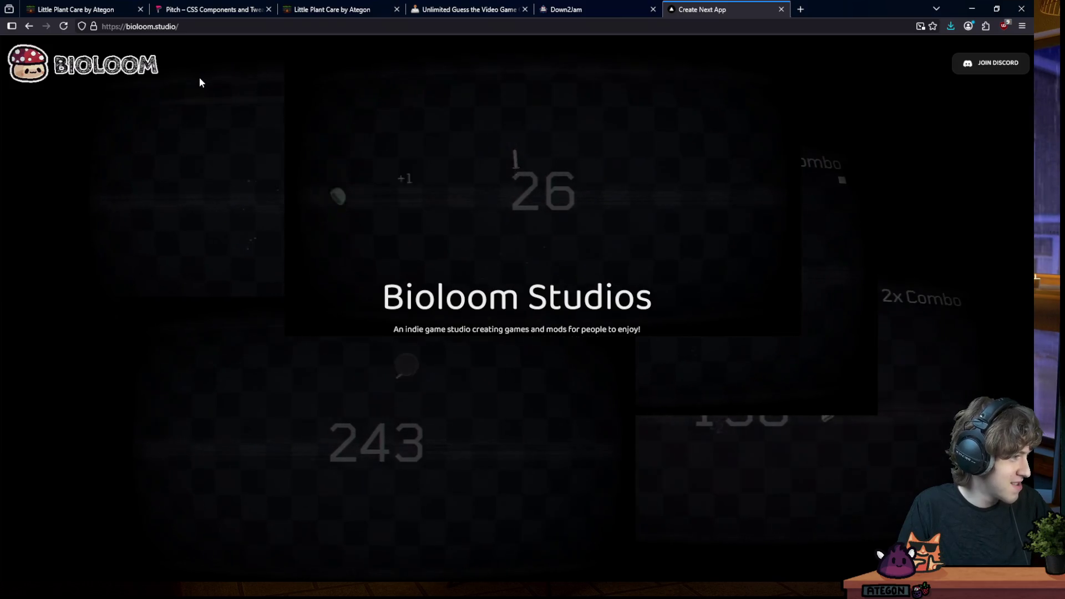
Go back and forth between Ategon and Bioloom, then return to the Down2Jam tab
{"action": "left_click", "coordinate": [28, 27]}
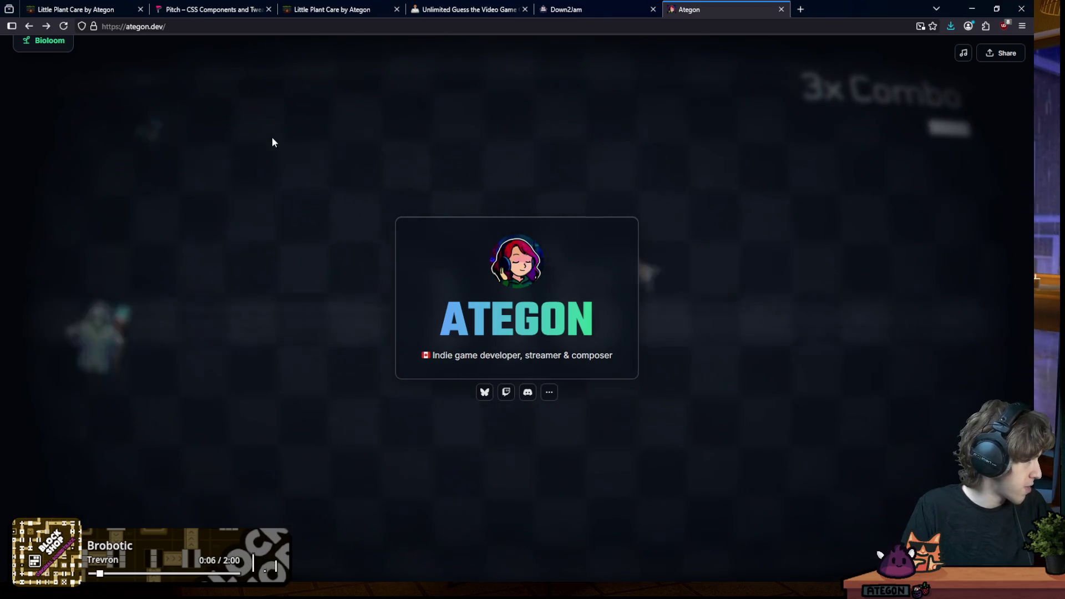
{"action": "left_click", "coordinate": [52, 47]}
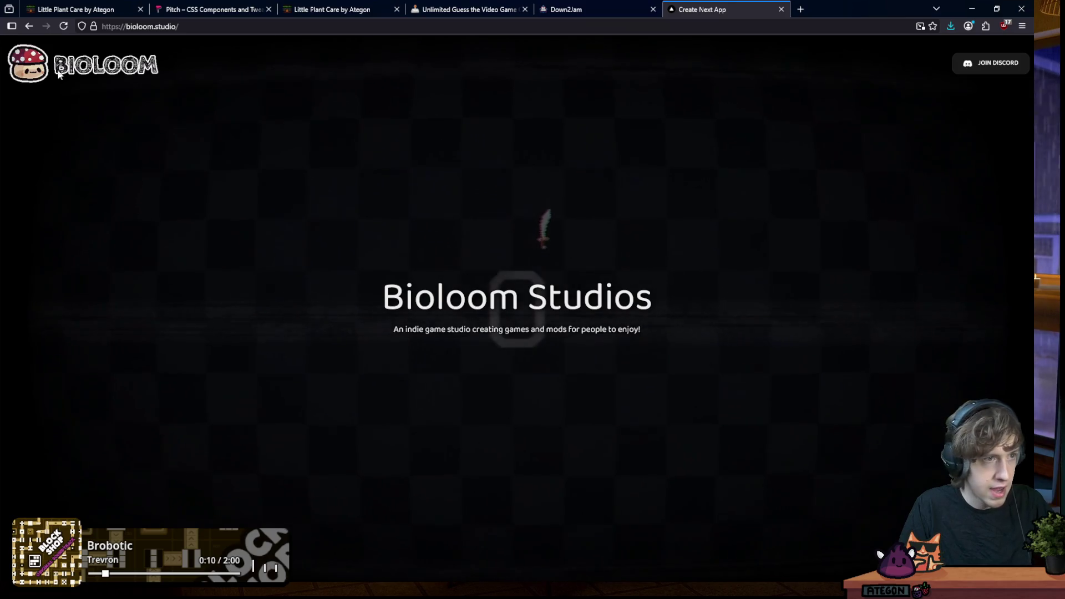
{"action": "left_click", "coordinate": [29, 28]}
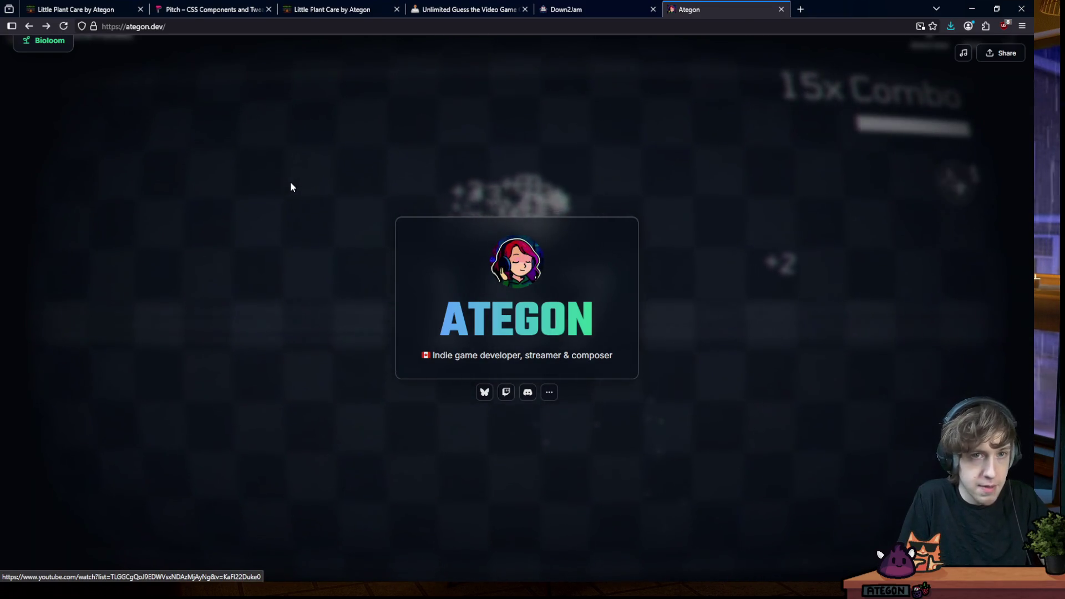
{"action": "left_click", "coordinate": [574, 9]}
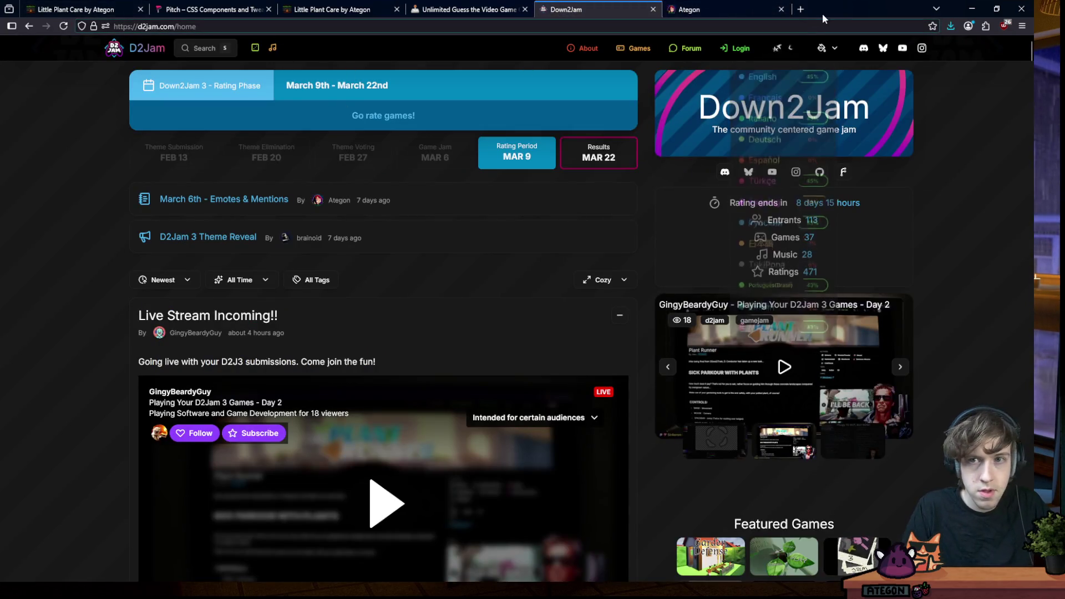
Un-maximize the browser window to reveal Aseprite with the hand cursor sprite
{"action": "left_click_drag", "start_coordinate": [821, 14], "coordinate": [815, 61]}
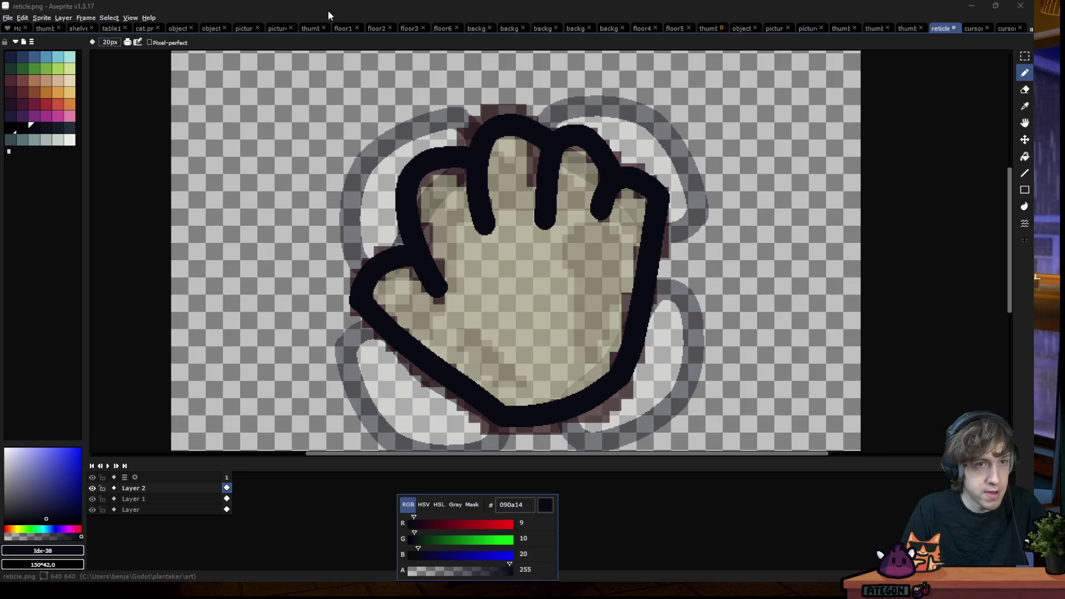
Switch to the Godot editor and run the Plantaker project
{"action": "key", "text": "alt+Tab"}
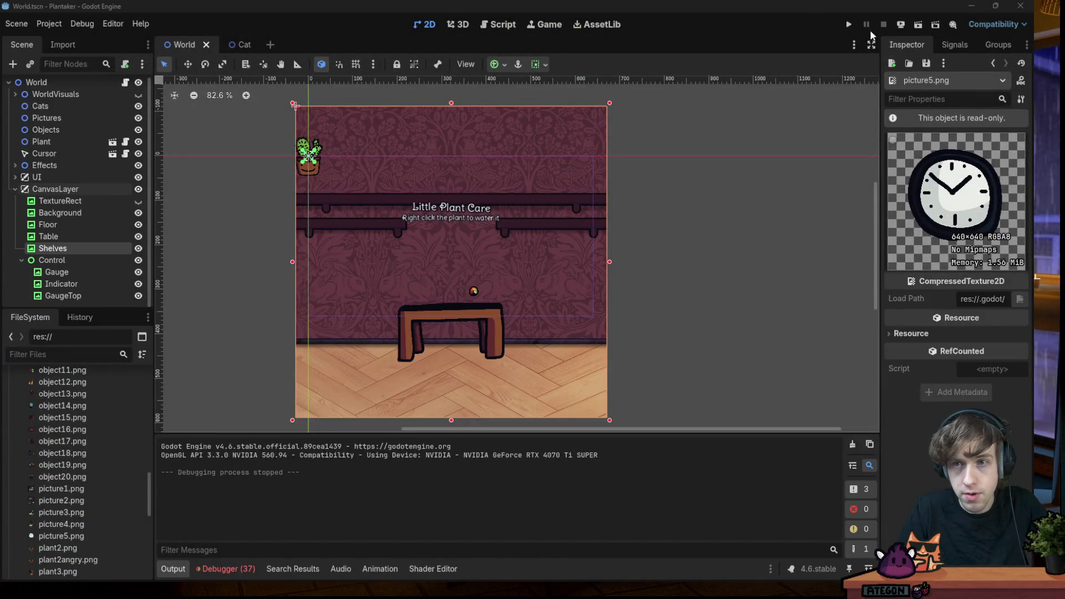
{"action": "left_click", "coordinate": [848, 24]}
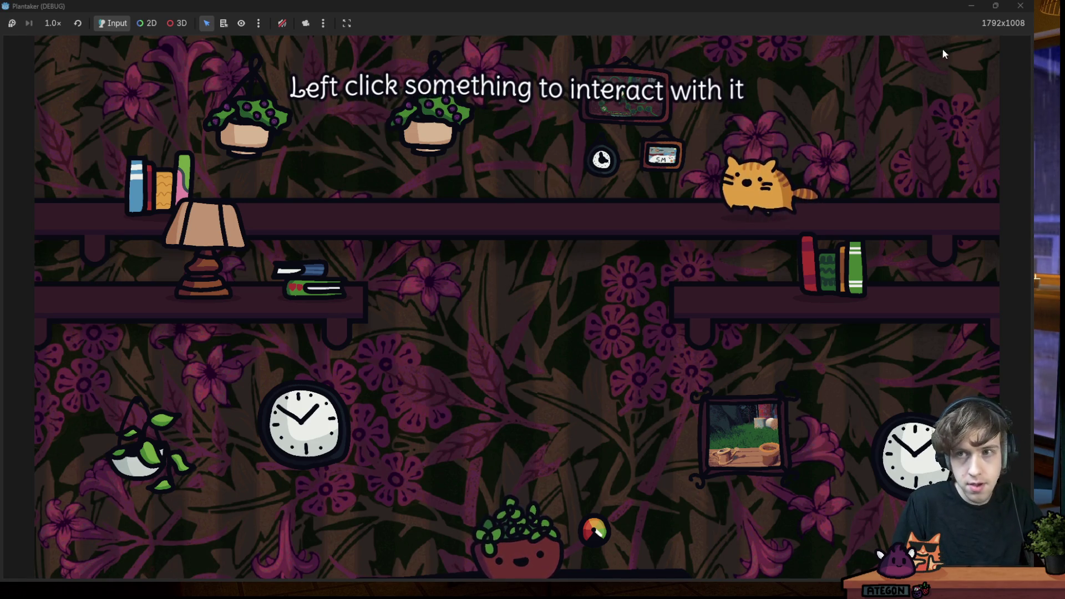
Close the running Plantaker game window, returning to the World scene editor
{"action": "key", "text": "alt+F4"}
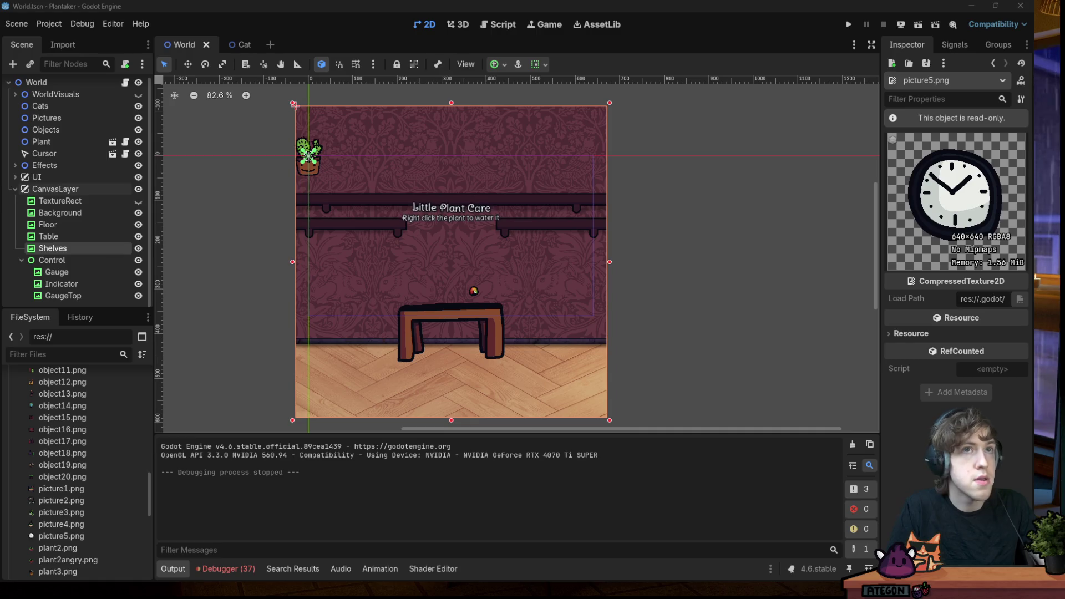
Run the project again and start the It's Watering Time! track in Media Player
{"action": "key", "text": "F5"}
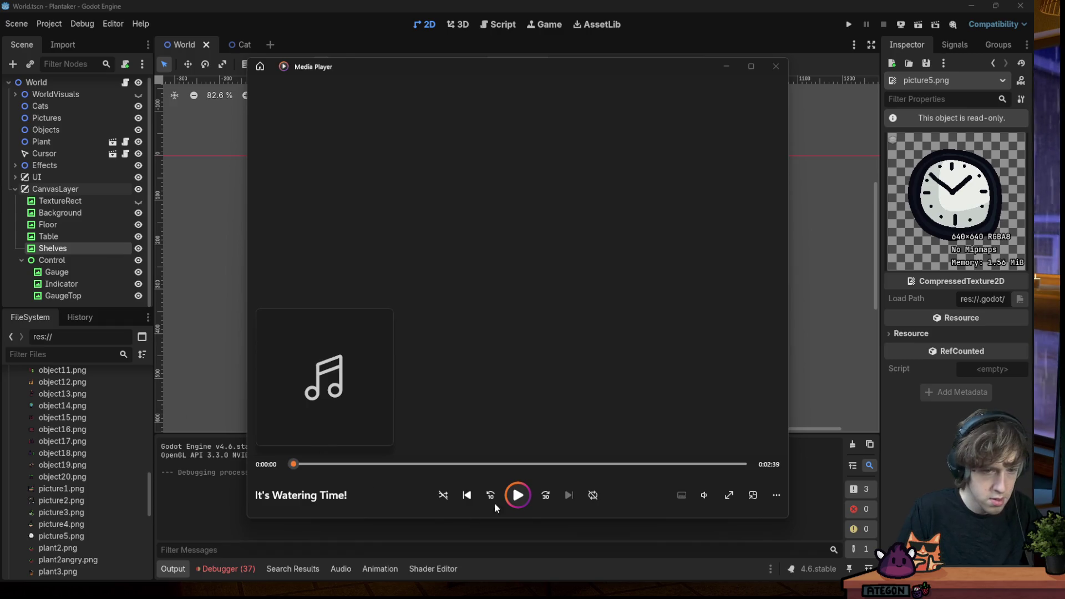
{"action": "left_click", "coordinate": [517, 495]}
Toggle playback of It's Watering Time! a few times while checking the volume control
{"action": "left_click", "coordinate": [518, 496]}
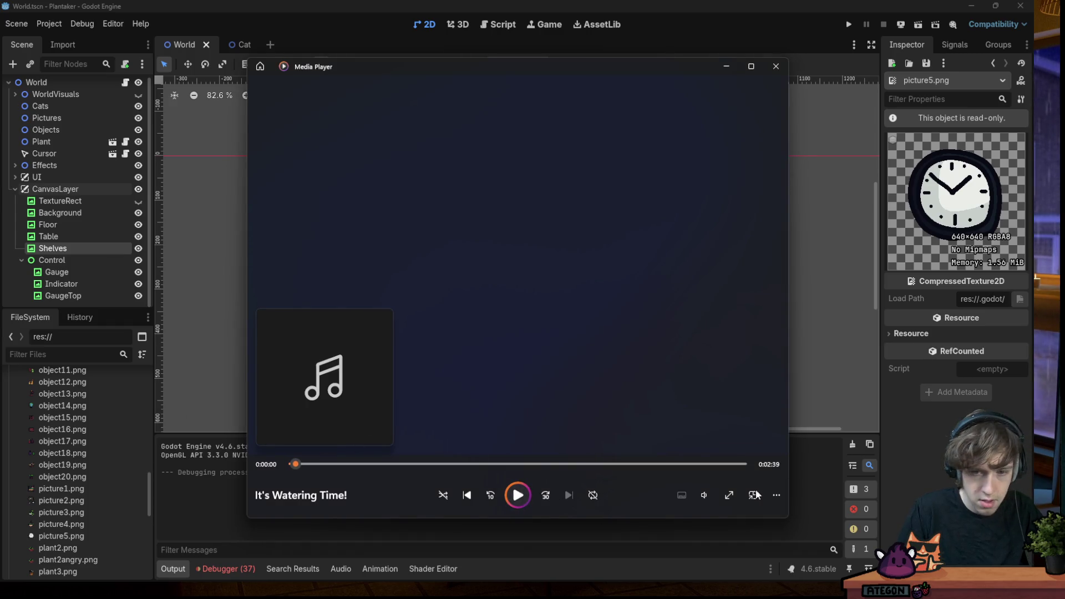
{"action": "left_click", "coordinate": [714, 498]}
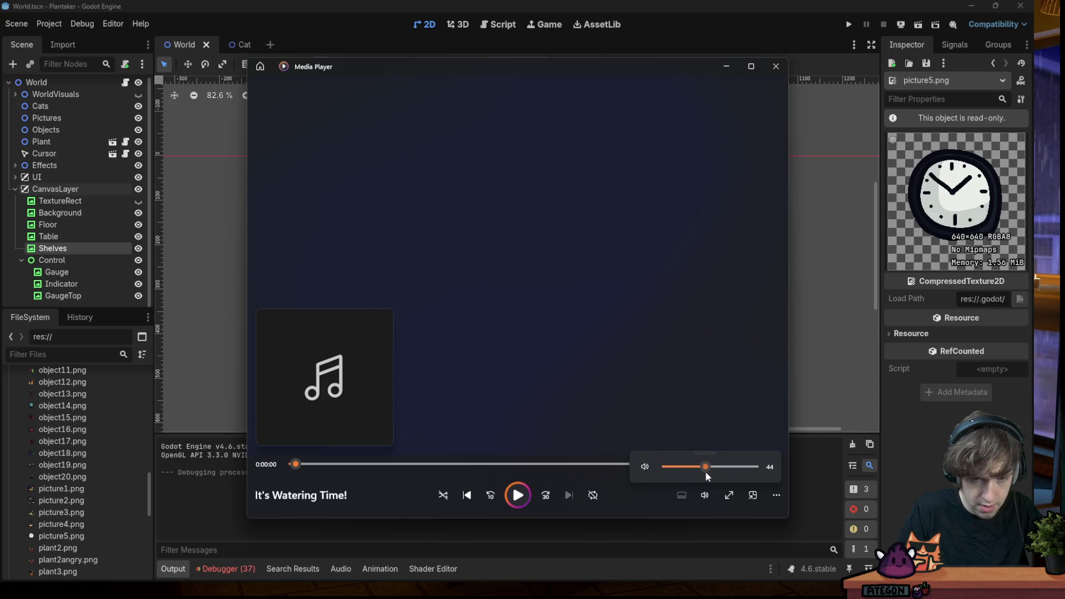
{"action": "left_click", "coordinate": [518, 495]}
{"action": "left_click", "coordinate": [518, 495]}
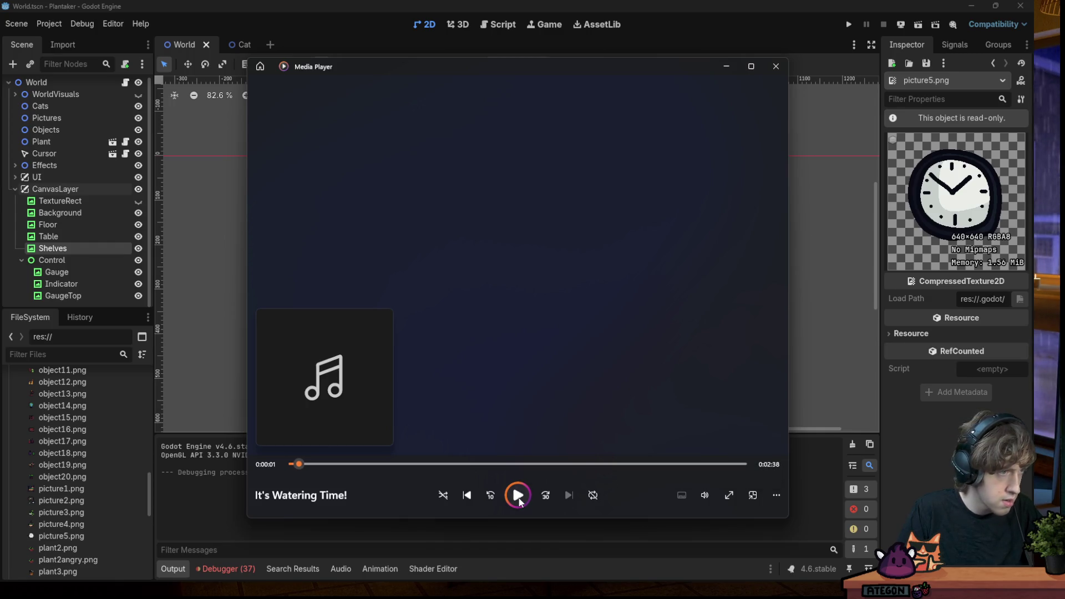
{"action": "left_click", "coordinate": [704, 495]}
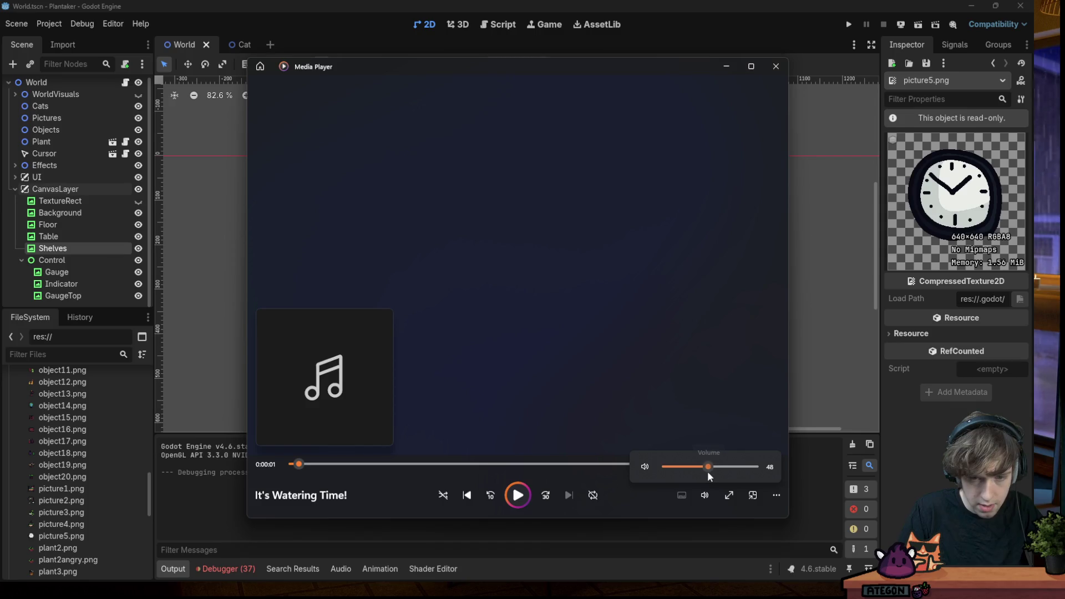
Resume the track, move the Media Player window lower-left and skip forward a few seconds
{"action": "left_click", "coordinate": [517, 495]}
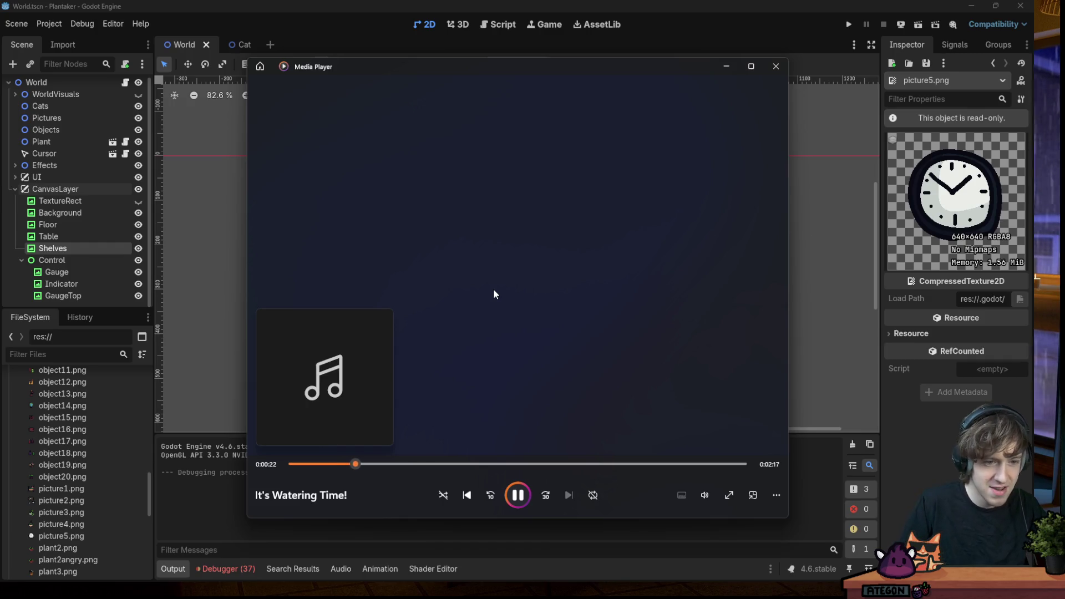
{"action": "mouse_move", "coordinate": [447, 68]}
{"action": "left_mouse_down"}
{"action": "mouse_move", "coordinate": [499, 0]}
{"action": "mouse_move", "coordinate": [372, 91]}
{"action": "left_mouse_up"}
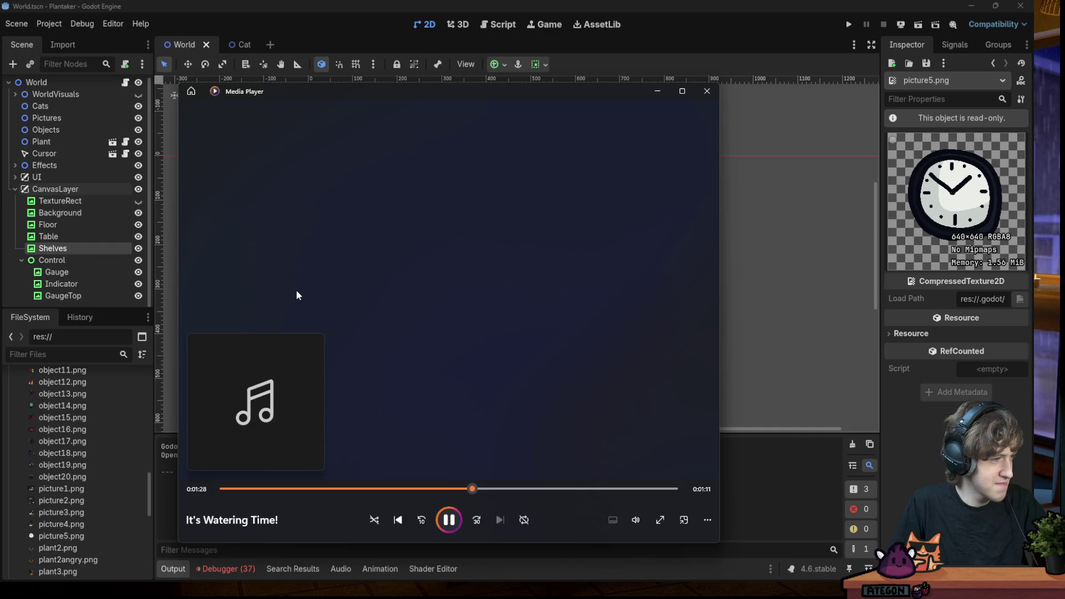
{"action": "key", "text": "Right"}
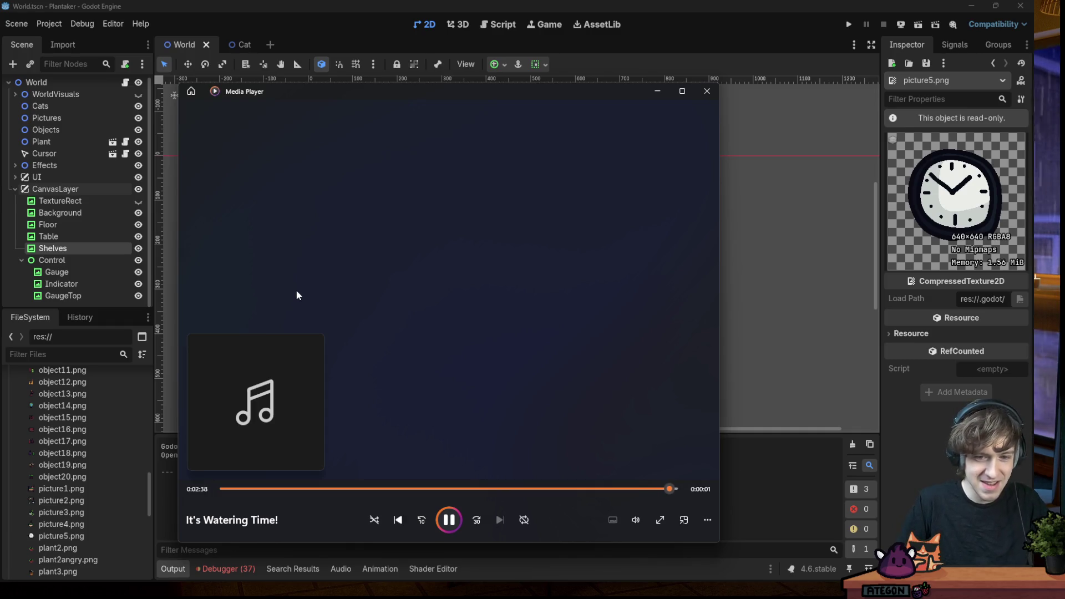
Close Media Player and bring the Surge XT browser window up maximized over Godot
{"action": "left_click", "coordinate": [707, 91]}
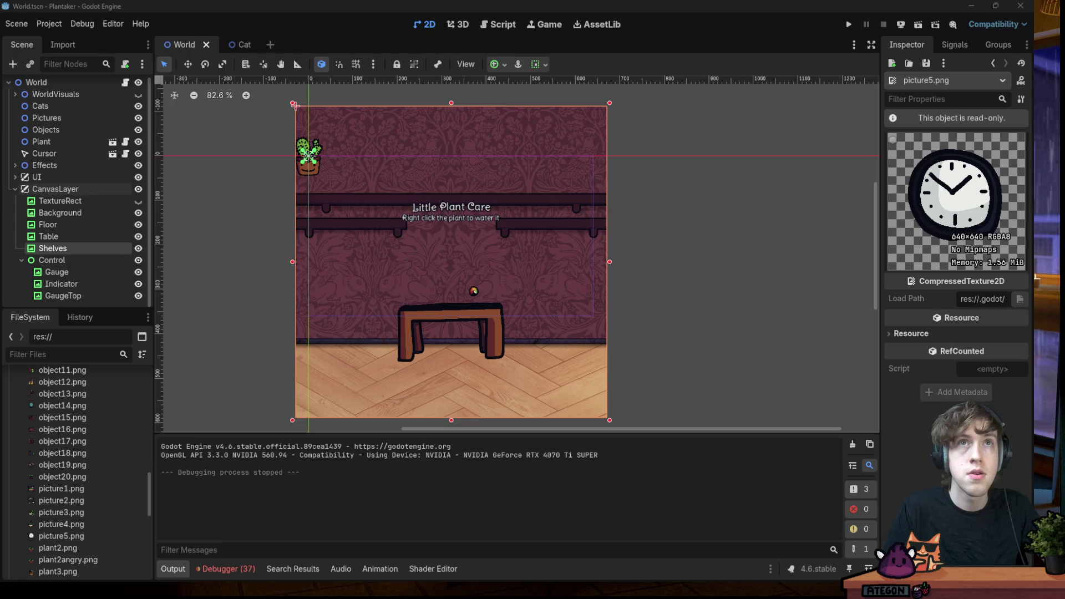
{"action": "key", "text": "alt+Tab"}
{"action": "double_click", "coordinate": [359, 109]}
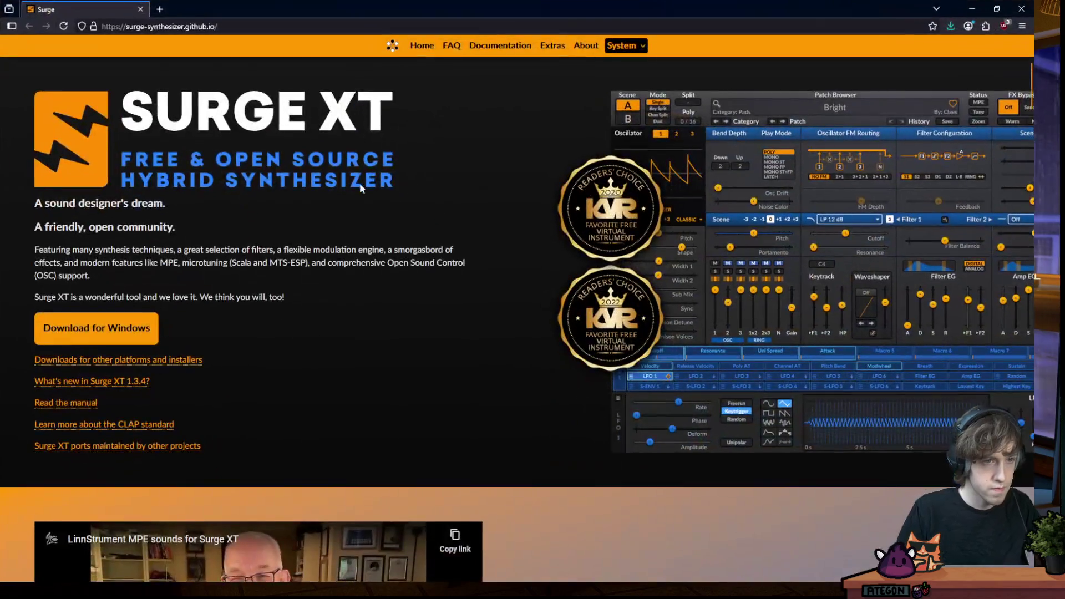
Autoscroll down the Surge XT page and stop the scrolling
{"action": "middle_click", "coordinate": [299, 218]}
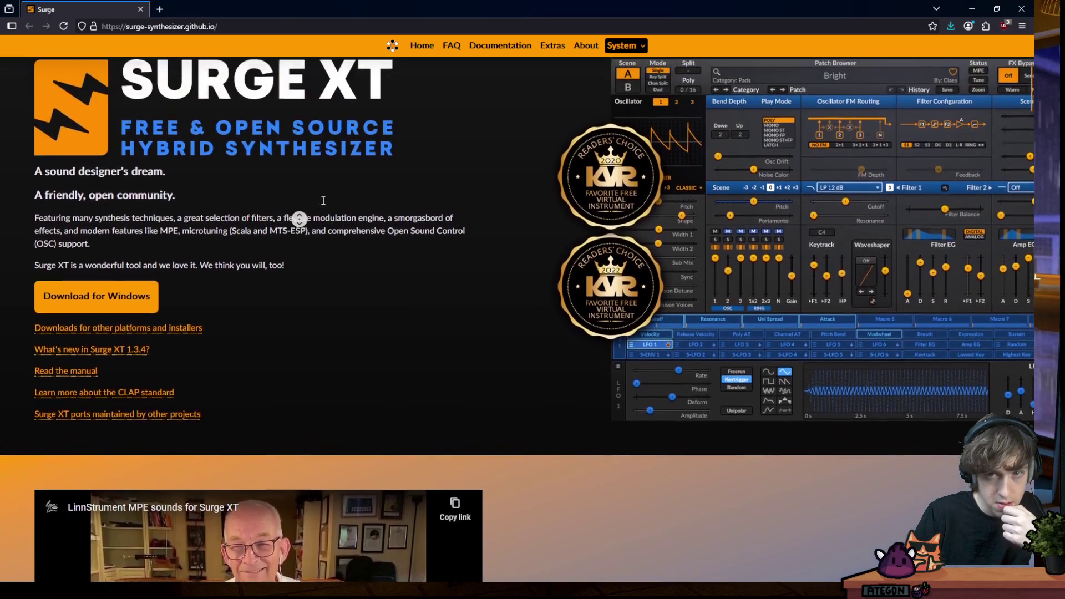
{"action": "left_click", "coordinate": [327, 216]}
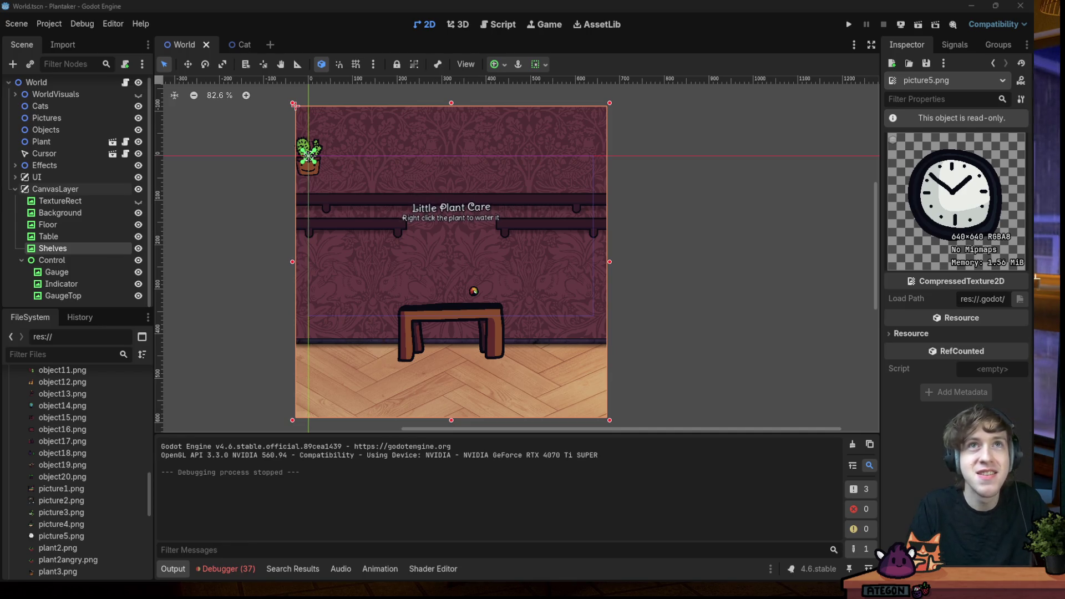
Maximize the Down2Jam browser, go to the Games listing and autoscroll to the last row
{"action": "key", "text": "alt+Tab"}
{"action": "double_click", "coordinate": [511, 151]}
{"action": "left_click", "coordinate": [640, 48]}
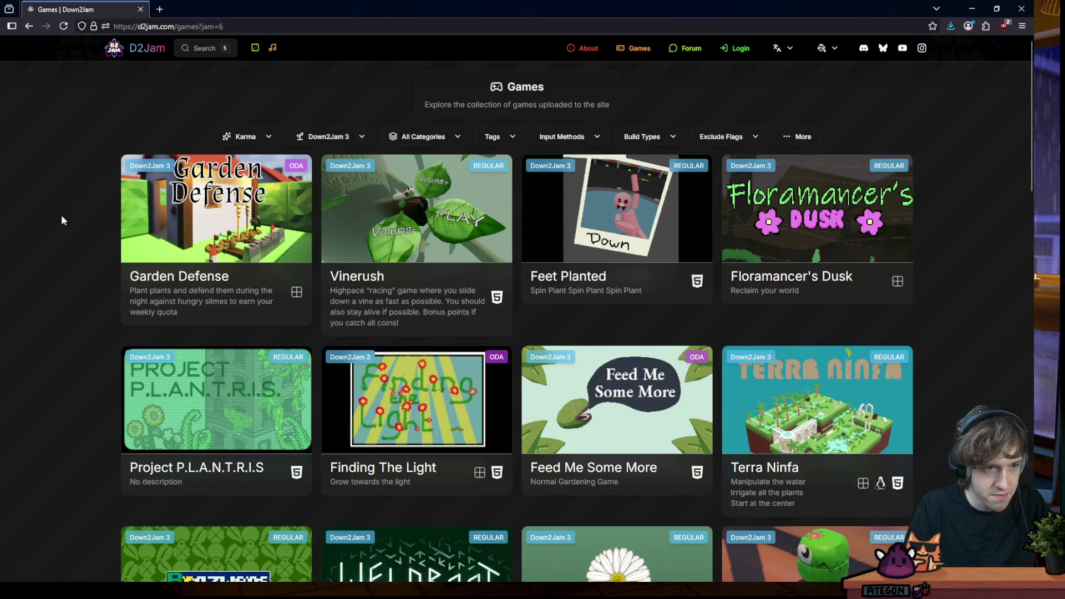
{"action": "middle_click", "coordinate": [61, 216]}
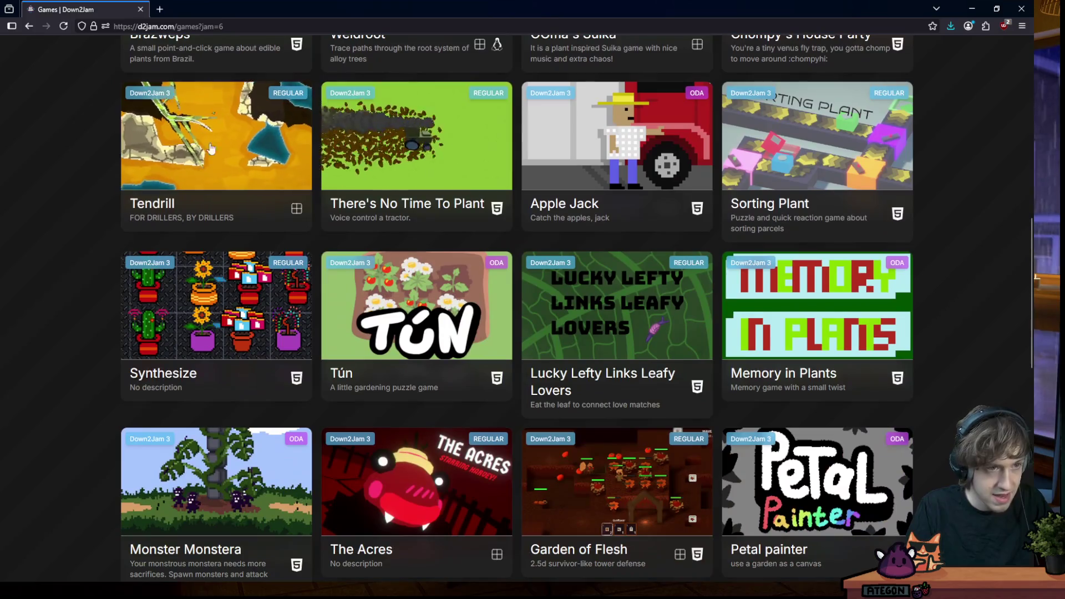
{"action": "middle_click", "coordinate": [89, 201]}
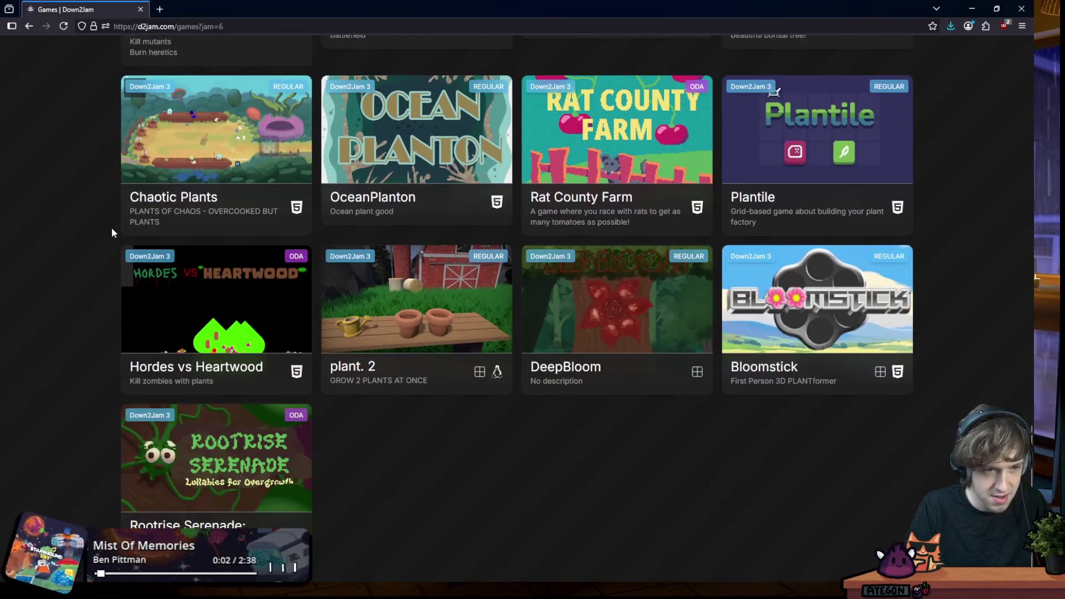
{"action": "middle_click", "coordinate": [225, 513]}
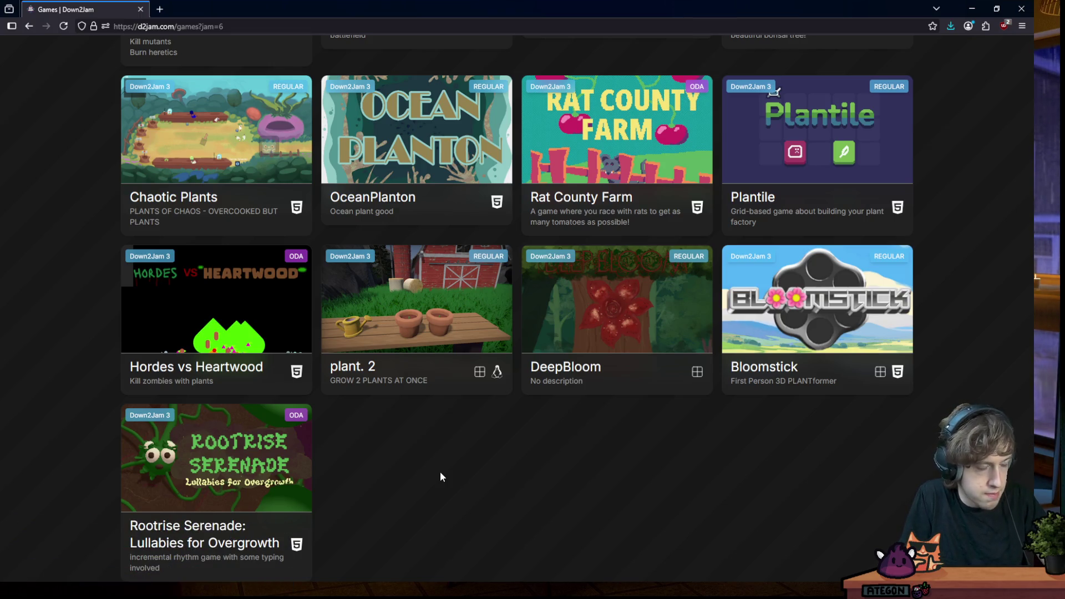
Load the itch.io profile in a new tab and open You Had Mead at Hello in another tab
{"action": "left_click", "coordinate": [159, 9]}
{"action": "type", "text": "ategon.itch.io"}
{"action": "key", "text": "Return"}
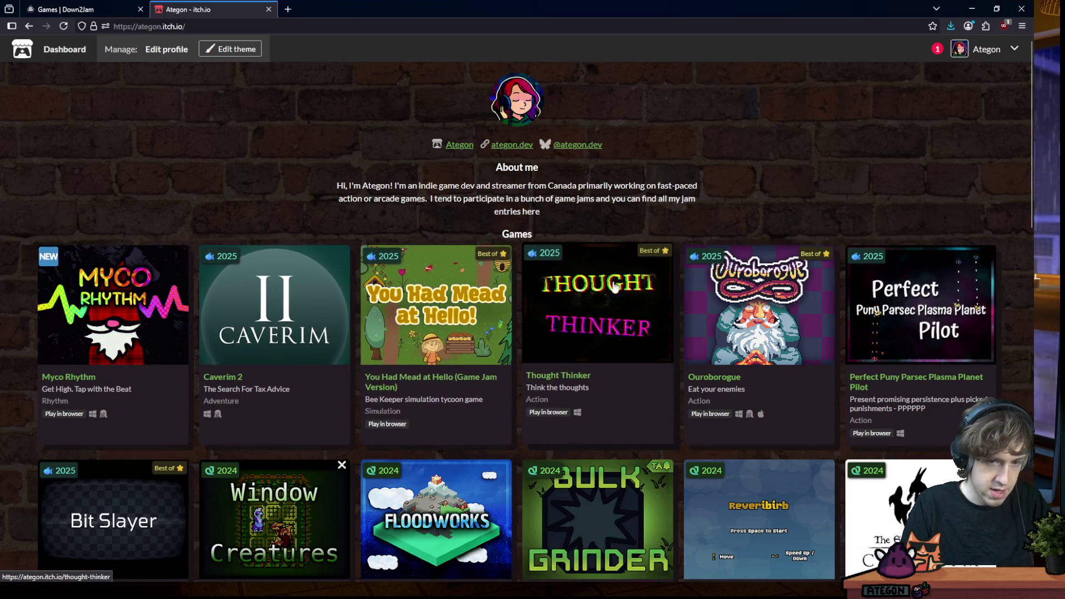
{"action": "scroll", "coordinate": [740, 165], "scroll_direction": "down", "scroll_amount": 1}
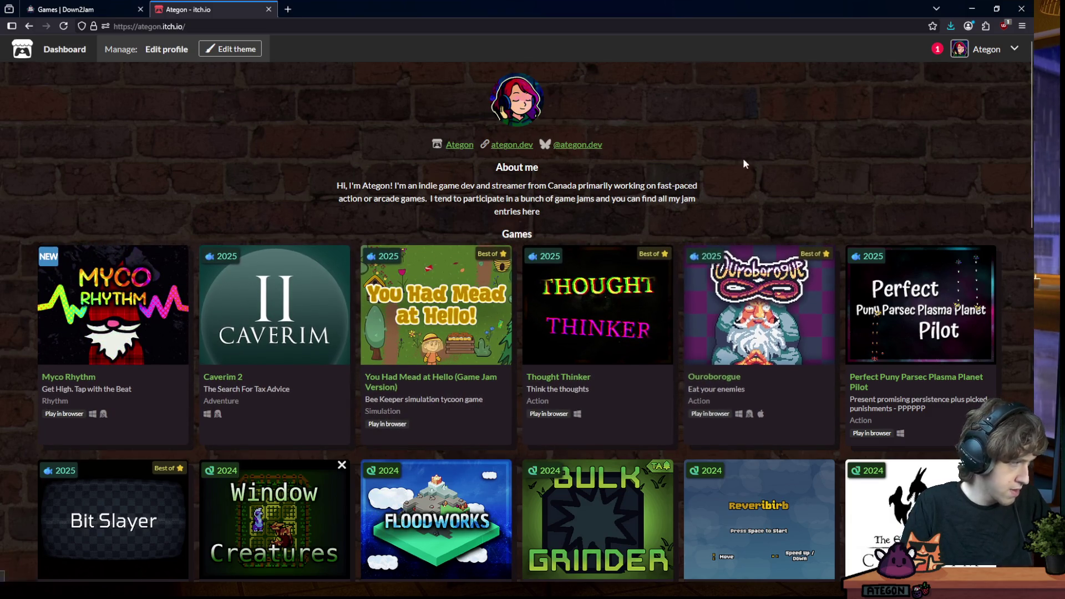
{"action": "scroll", "coordinate": [776, 119], "scroll_direction": "up", "scroll_amount": 1}
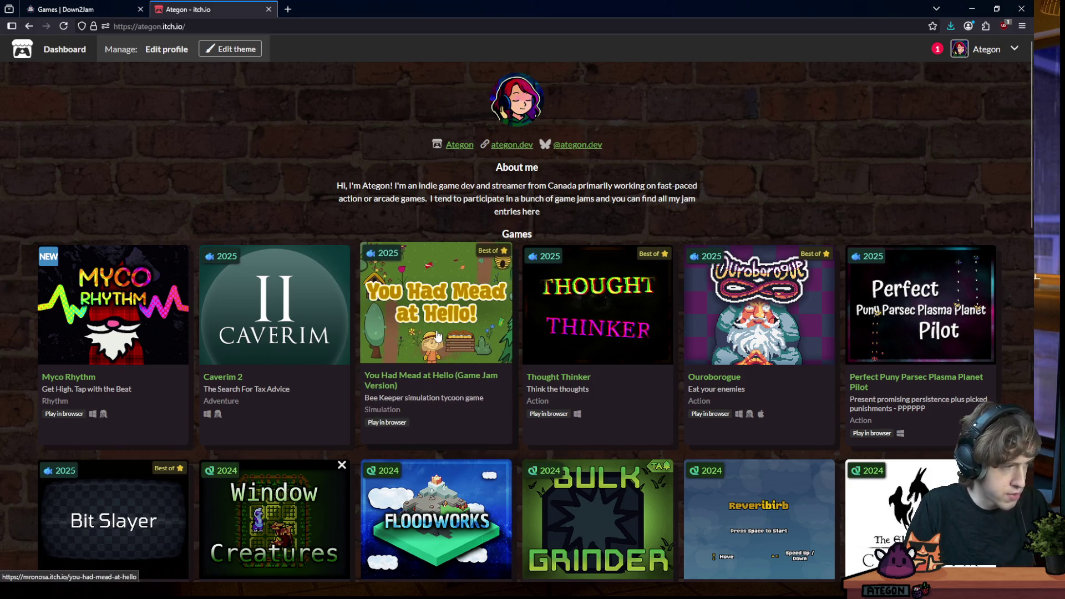
{"action": "middle_click", "coordinate": [437, 334]}
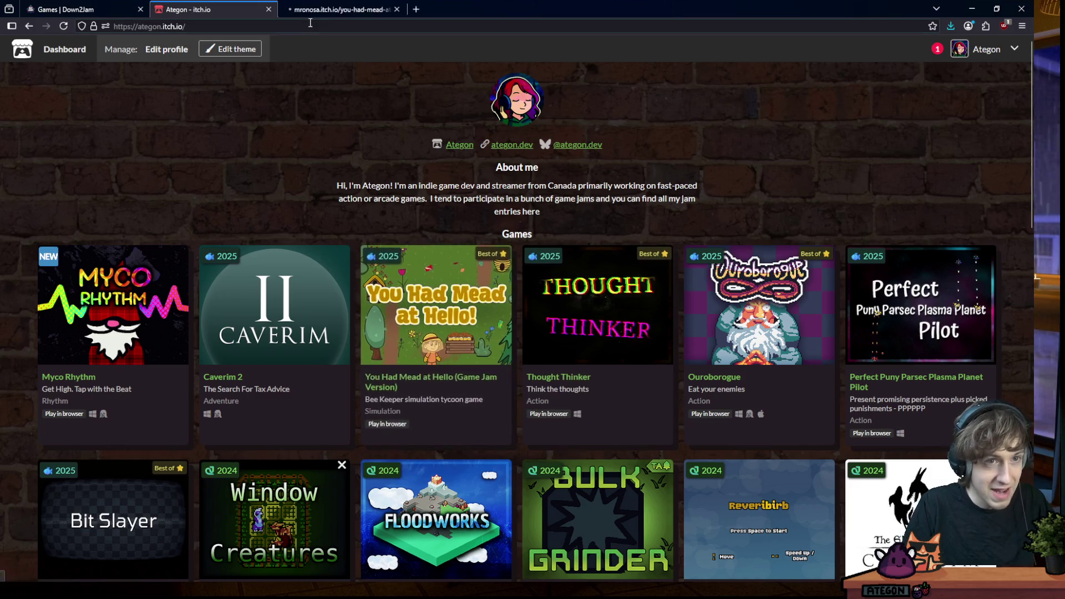
View the You Had Mead at Hello page and its soundtrack album, then close both tabs
{"action": "left_click", "coordinate": [319, 12]}
{"action": "scroll", "coordinate": [117, 239], "scroll_direction": "down", "scroll_amount": 5}
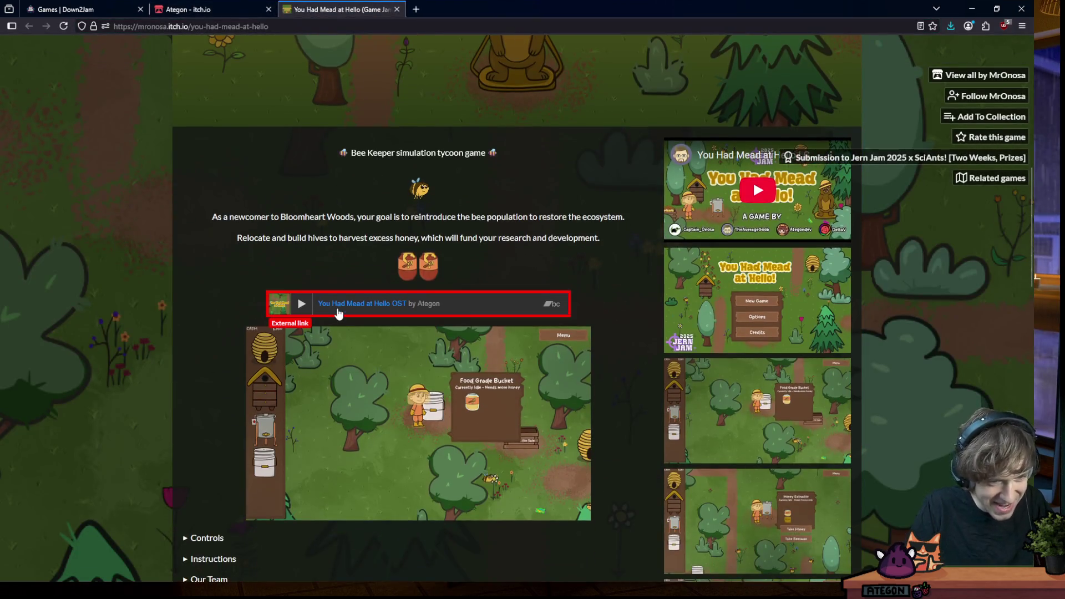
{"action": "scroll", "coordinate": [346, 231], "scroll_direction": "down", "scroll_amount": 1}
{"action": "scroll", "coordinate": [338, 272], "scroll_direction": "down", "scroll_amount": 4}
{"action": "scroll", "coordinate": [370, 287], "scroll_direction": "up", "scroll_amount": 4}
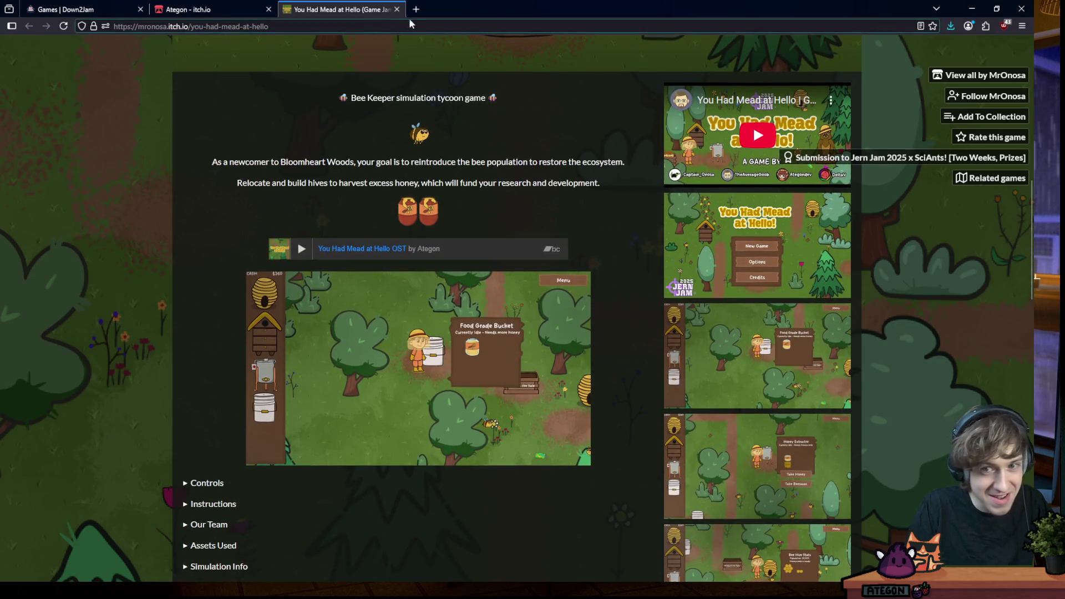
{"action": "left_click", "coordinate": [358, 248]}
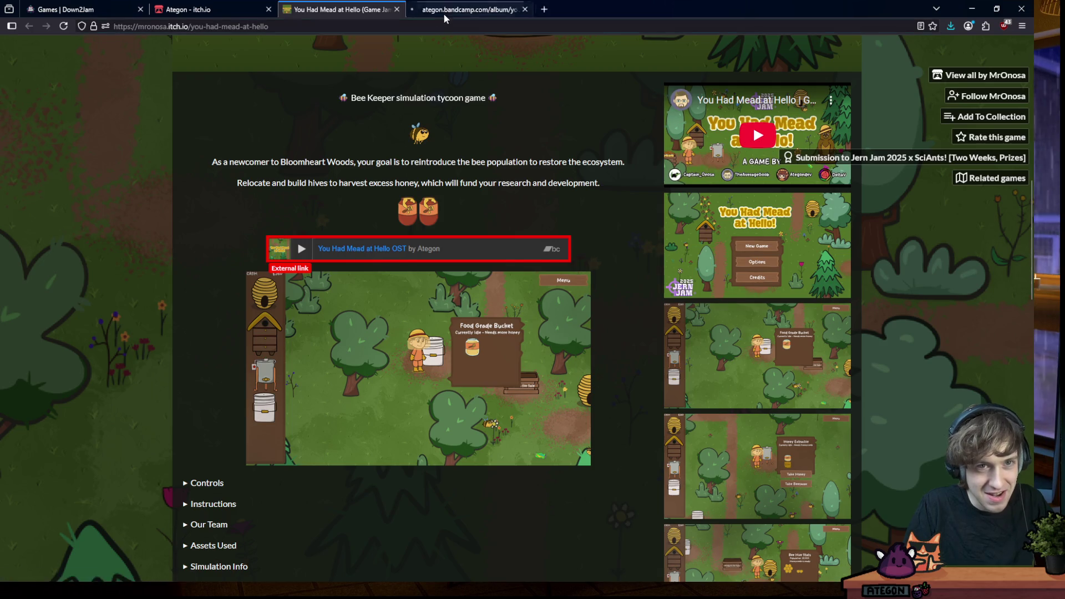
{"action": "scroll", "coordinate": [252, 333], "scroll_direction": "down", "scroll_amount": 1}
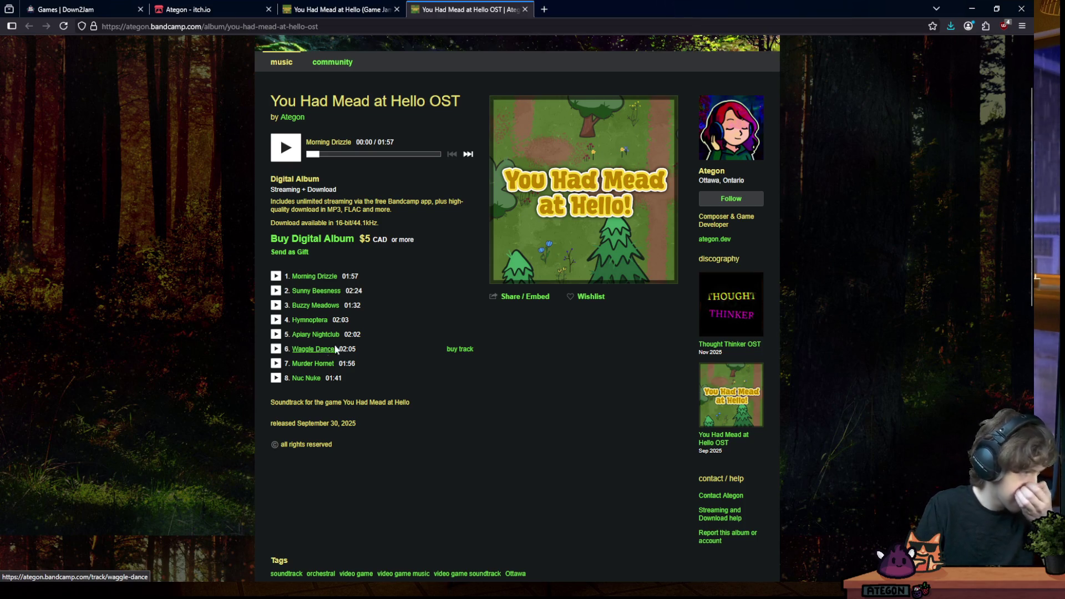
{"action": "left_click", "coordinate": [524, 9]}
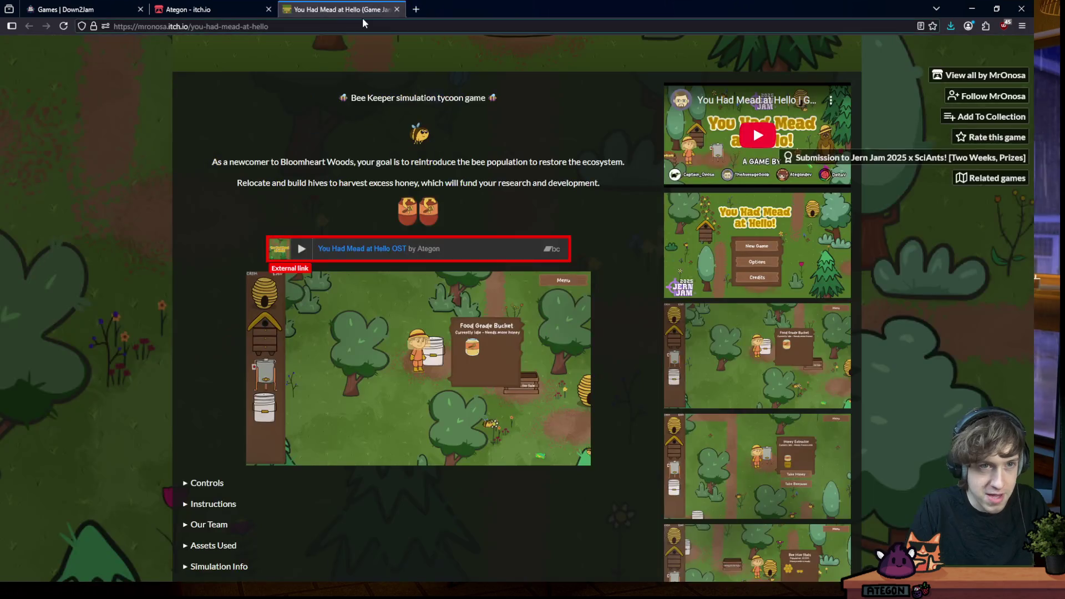
{"action": "left_click", "coordinate": [397, 10]}
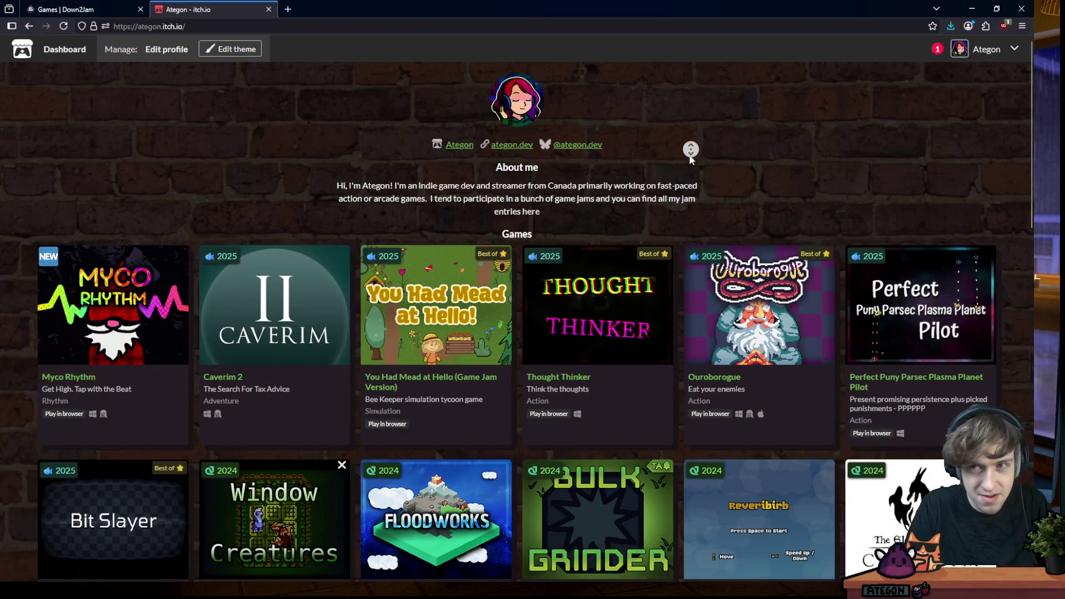
{"action": "scroll", "coordinate": [691, 156], "scroll_direction": "down", "scroll_amount": 1}
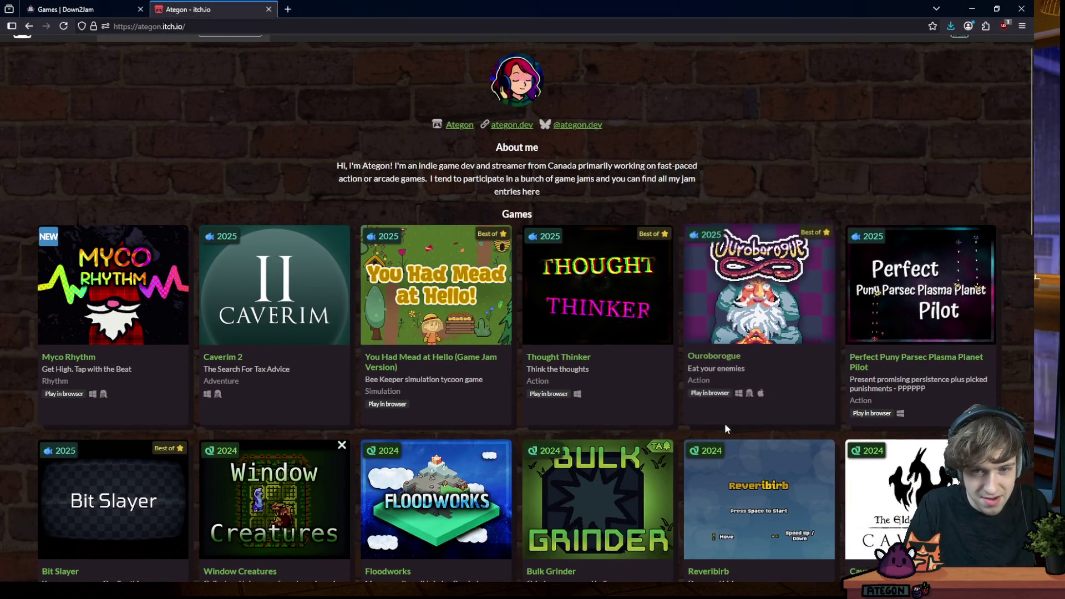
Open Ouroborogue in a new tab, peek at its details and its GMTK Game Jam 2025 submission
{"action": "middle_click", "coordinate": [733, 325]}
{"action": "left_click", "coordinate": [347, 13]}
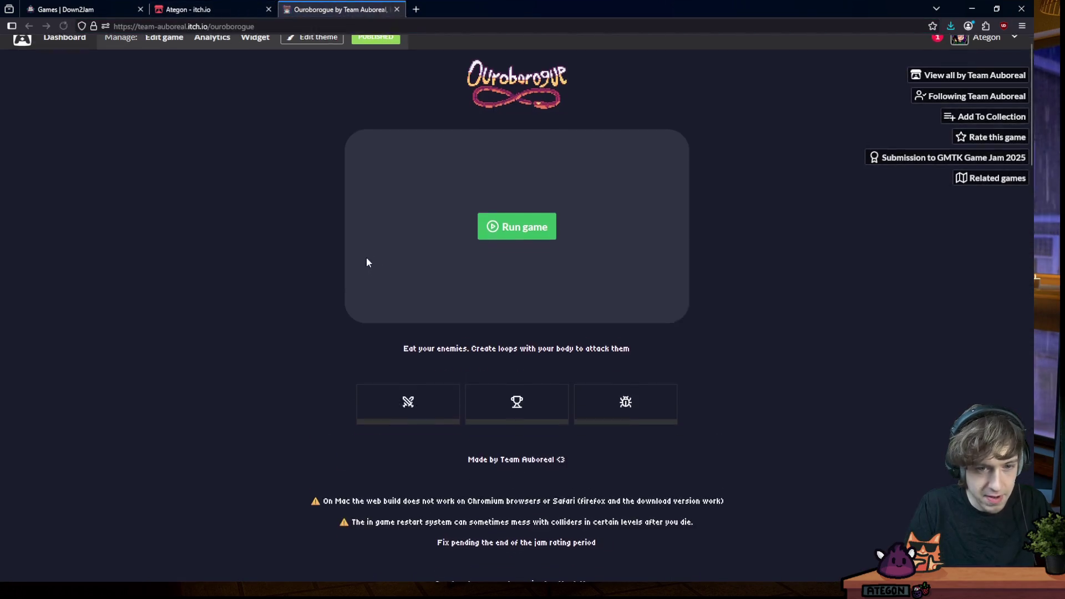
{"action": "scroll", "coordinate": [367, 250], "scroll_direction": "down", "scroll_amount": 5}
{"action": "scroll", "coordinate": [355, 235], "scroll_direction": "down", "scroll_amount": 5}
{"action": "left_click", "coordinate": [328, 200]}
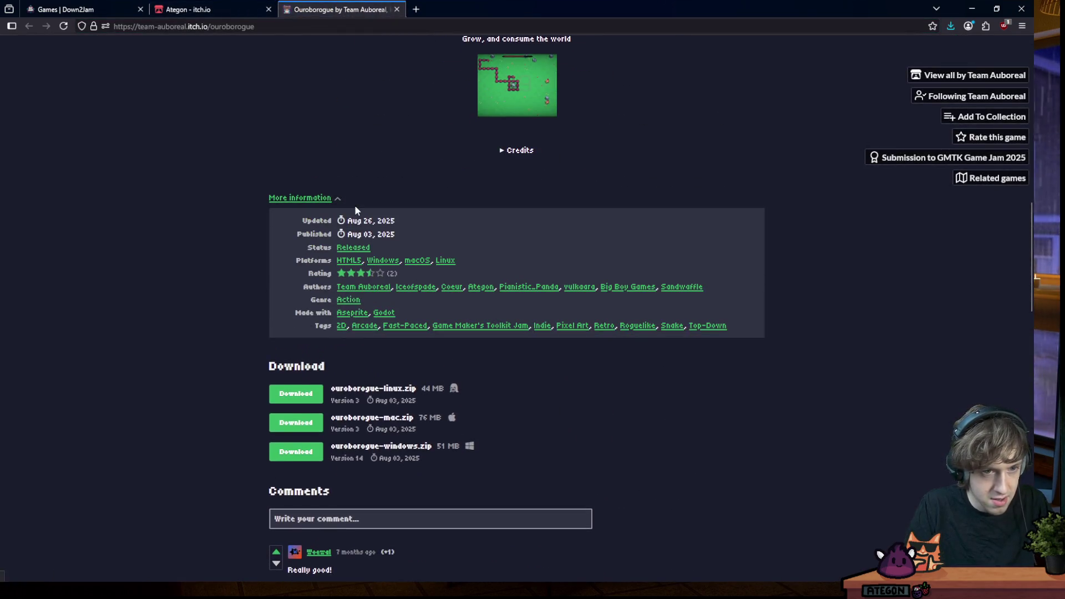
{"action": "left_click", "coordinate": [337, 198]}
{"action": "scroll", "coordinate": [362, 224], "scroll_direction": "up", "scroll_amount": 1}
{"action": "scroll", "coordinate": [805, 225], "scroll_direction": "up", "scroll_amount": 10}
{"action": "left_click", "coordinate": [874, 157]}
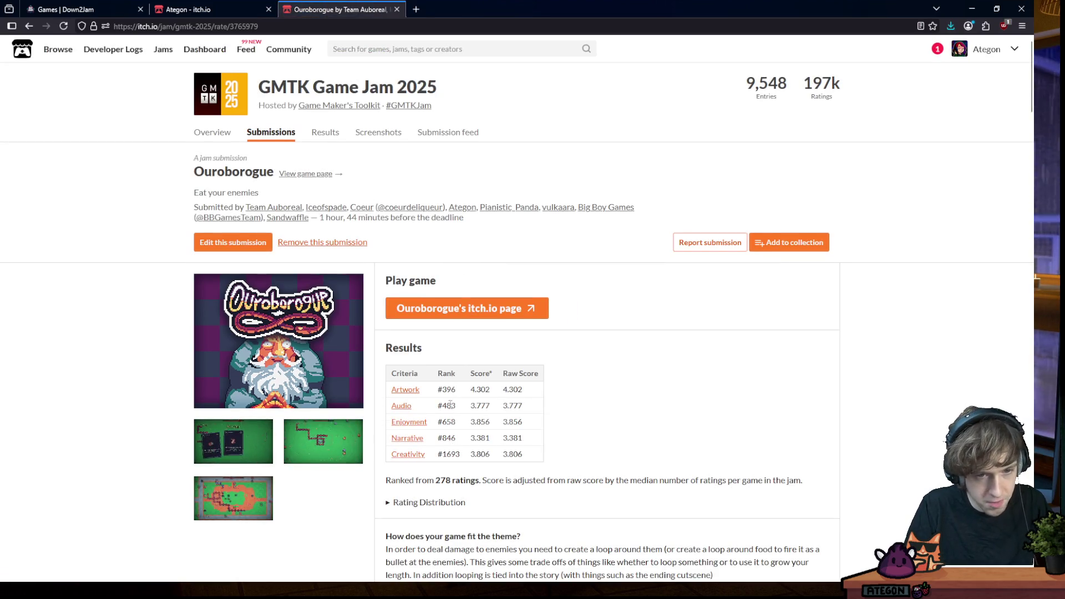
{"action": "left_click", "coordinate": [29, 25]}
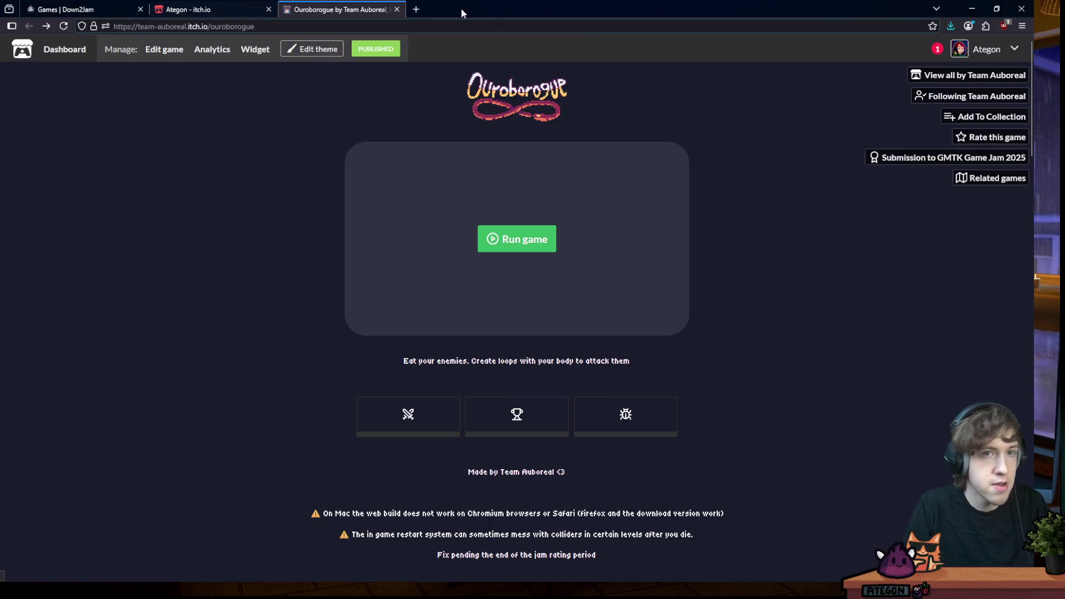
Darken the site with Dark Reader, revisit the jam submission and go to the own itch.io profile
{"action": "left_click", "coordinate": [986, 26]}
{"action": "left_click", "coordinate": [906, 67]}
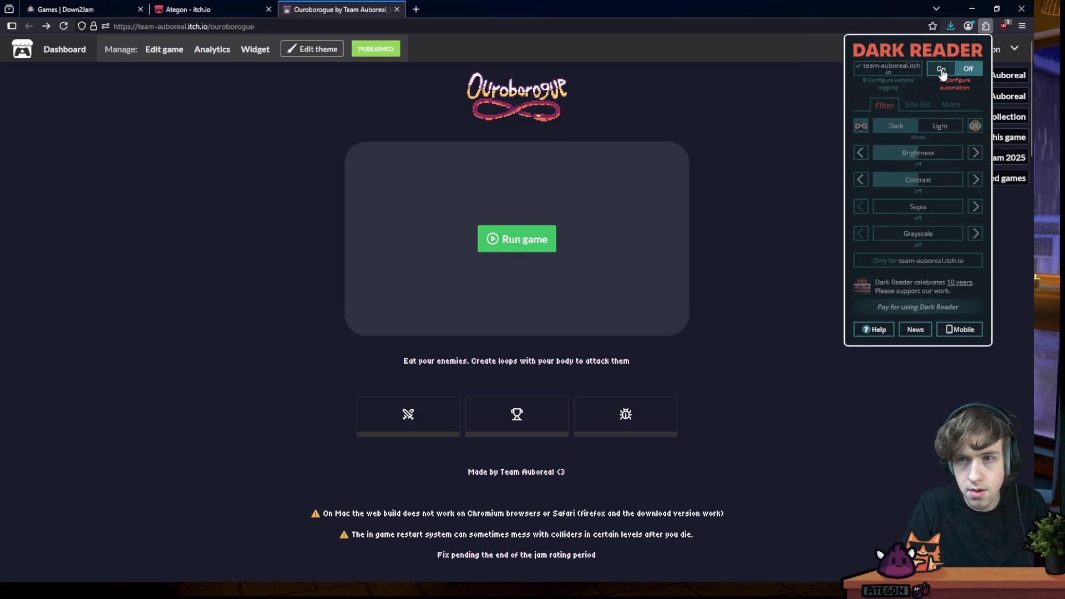
{"action": "left_click", "coordinate": [746, 148]}
{"action": "left_click", "coordinate": [905, 158]}
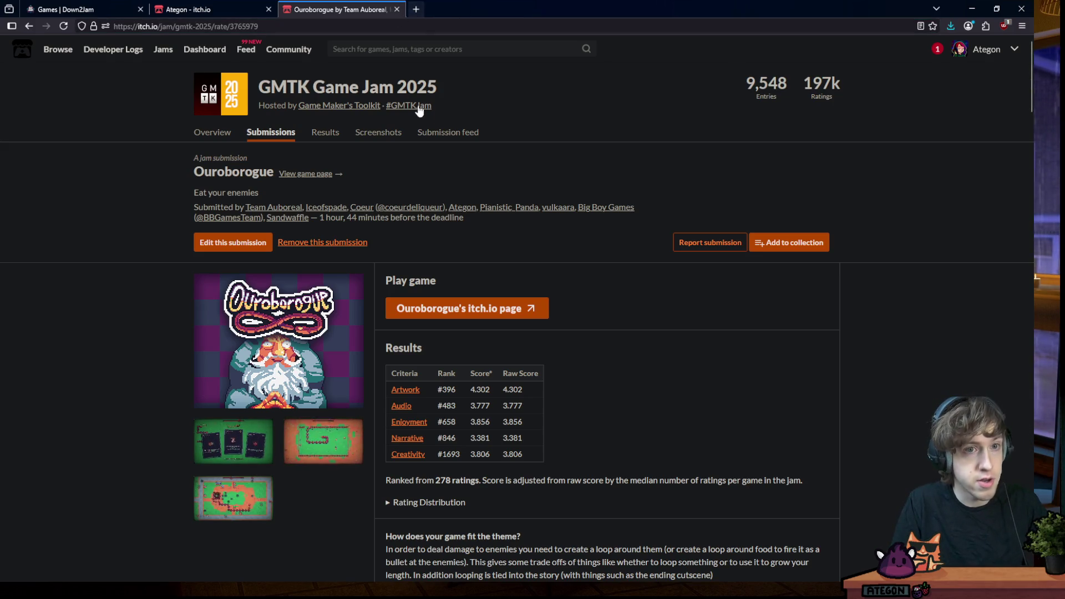
{"action": "left_click", "coordinate": [985, 52]}
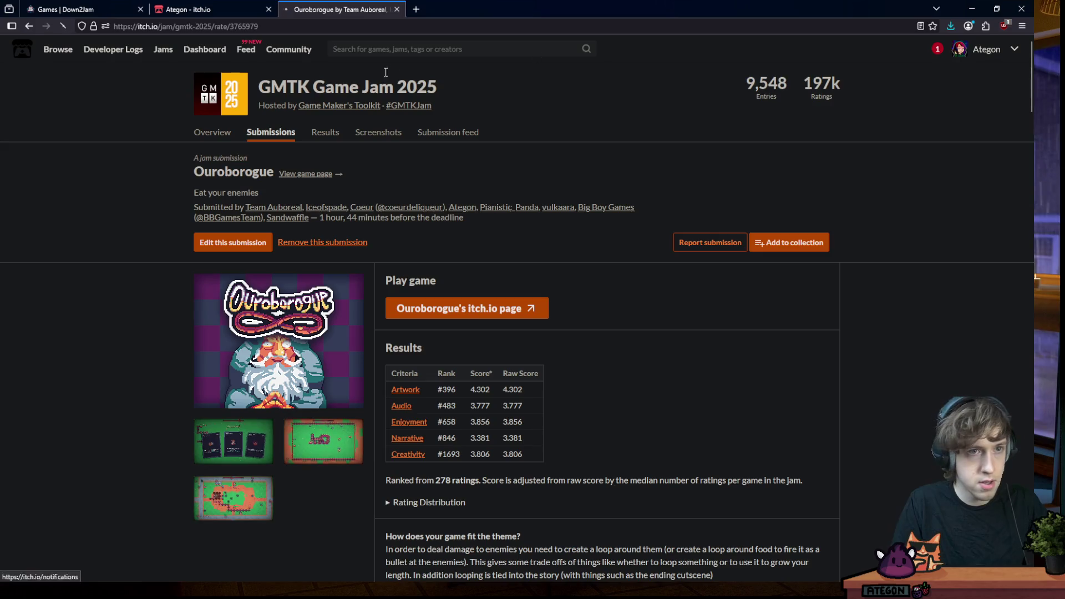
{"action": "left_click", "coordinate": [70, 54]}
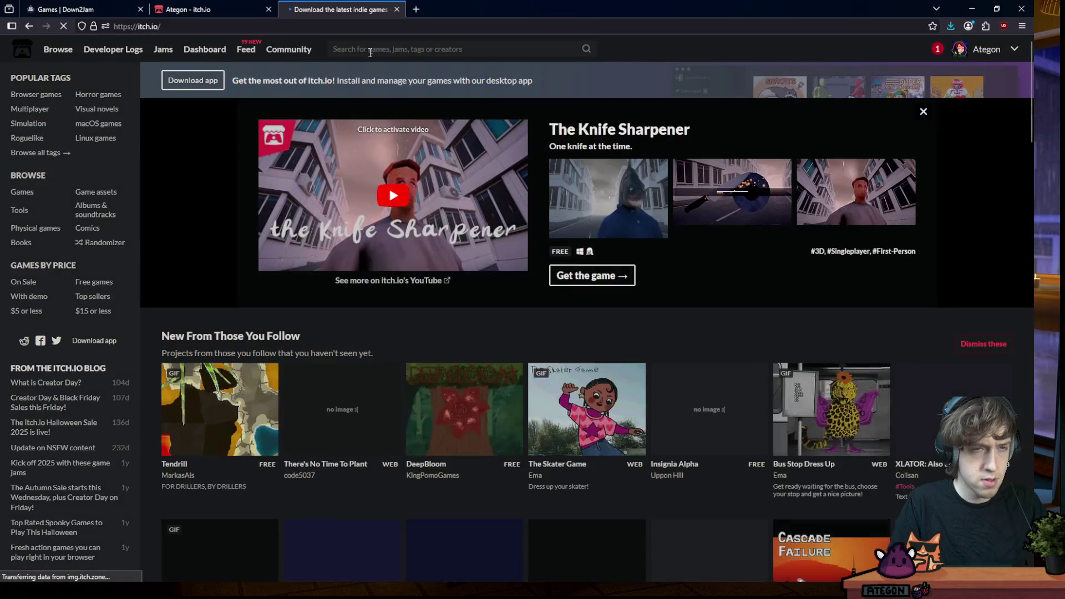
Search itch.io for 'team auboreal', open the team page and copy its Discord invite link
{"action": "left_click", "coordinate": [393, 49]}
{"action": "type", "text": "team auboreal"}
{"action": "key", "text": "Return"}
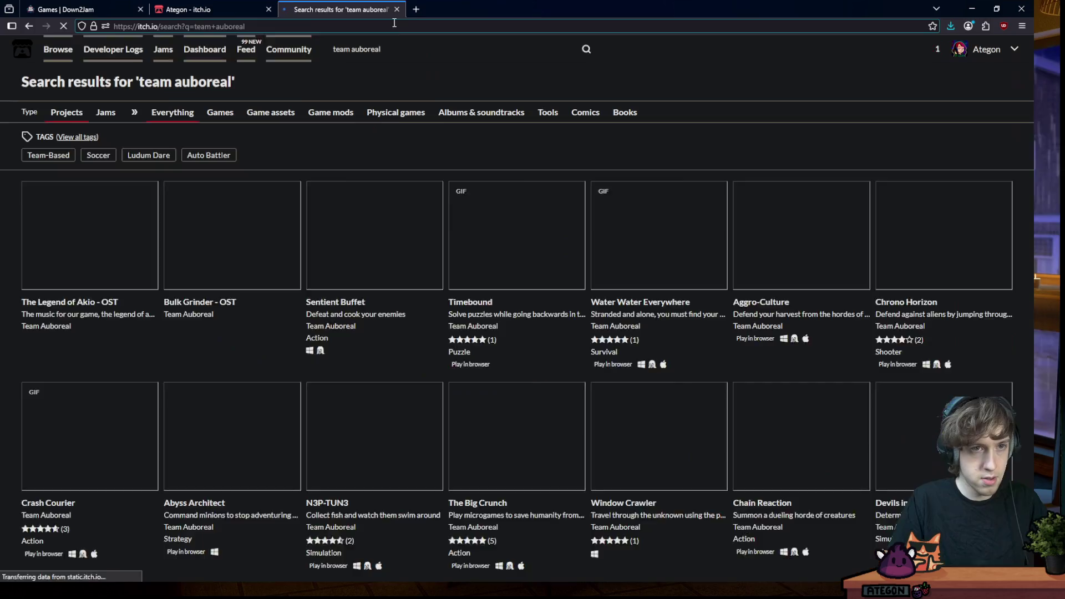
{"action": "left_click", "coordinate": [46, 344]}
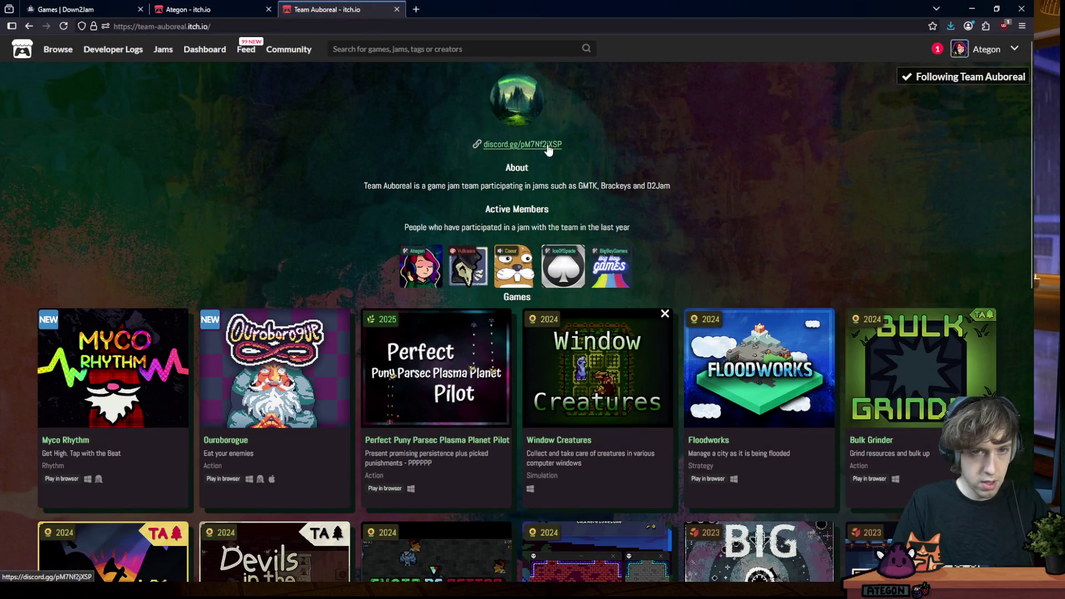
{"action": "right_click", "coordinate": [551, 147]}
{"action": "left_click", "coordinate": [583, 249]}
{"action": "left_click", "coordinate": [634, 96]}
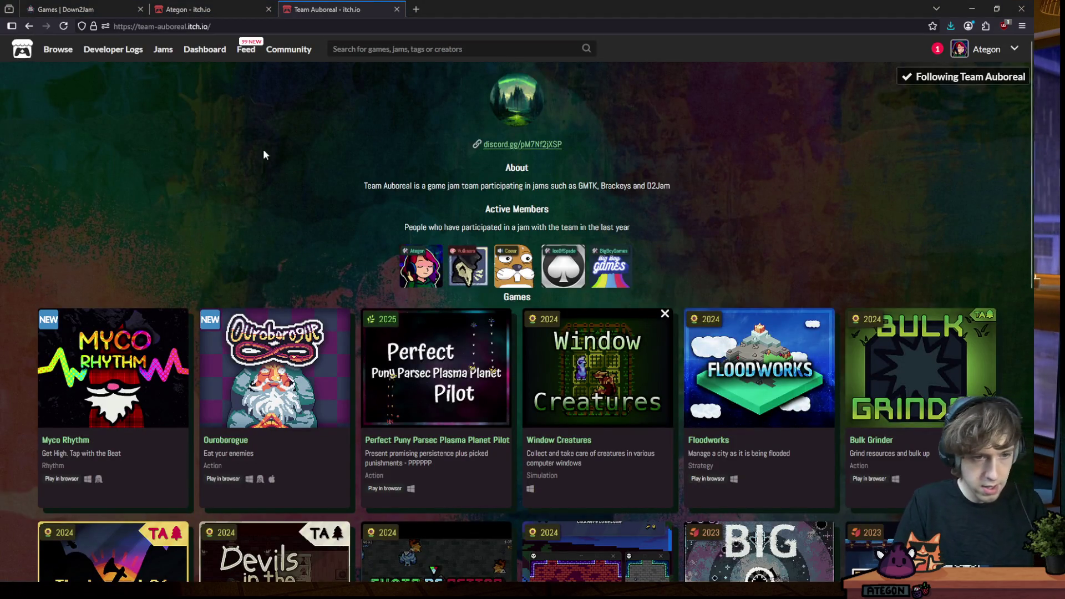
Browse the Myco Rhythm game page and continue to the Big Boy Games member page
{"action": "left_click", "coordinate": [93, 414]}
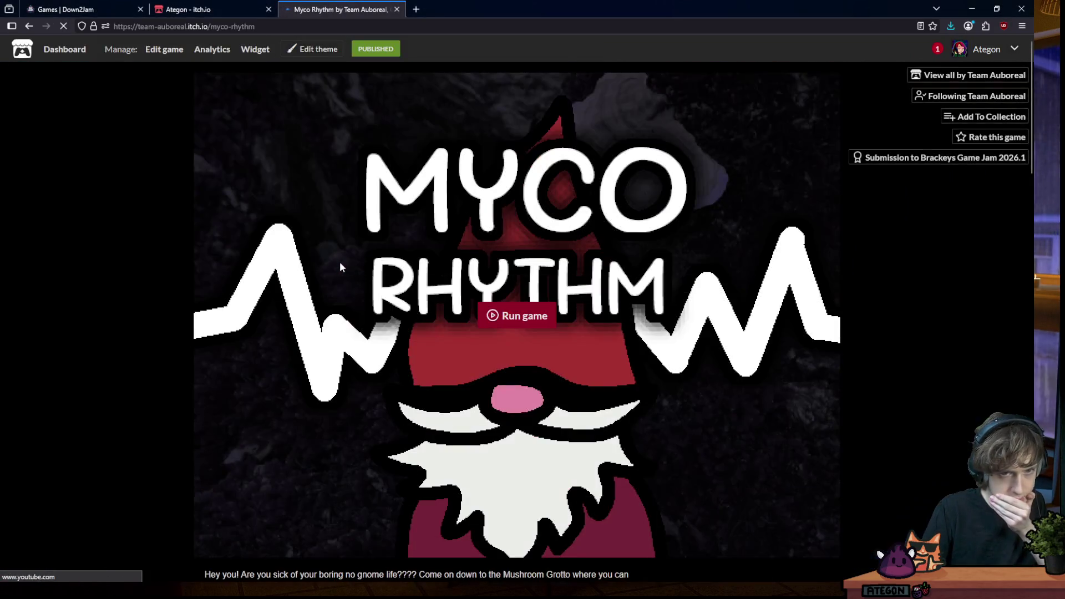
{"action": "scroll", "coordinate": [156, 271], "scroll_direction": "down", "scroll_amount": 10}
{"action": "scroll", "coordinate": [155, 272], "scroll_direction": "down", "scroll_amount": 5}
{"action": "scroll", "coordinate": [157, 268], "scroll_direction": "up", "scroll_amount": 3}
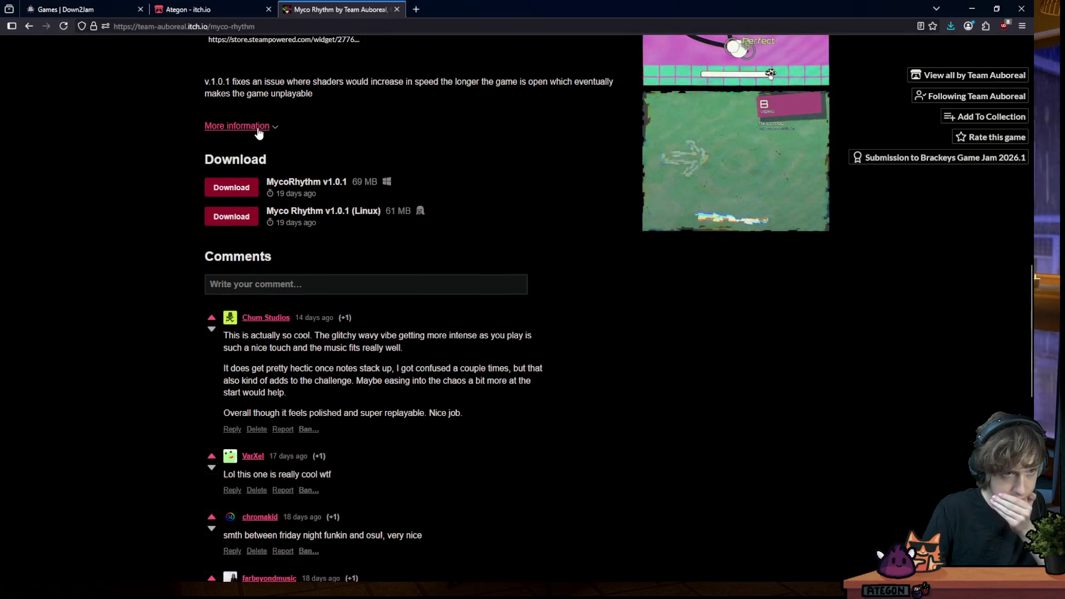
{"action": "left_click", "coordinate": [254, 126]}
{"action": "left_click", "coordinate": [250, 127]}
{"action": "scroll", "coordinate": [111, 130], "scroll_direction": "up", "scroll_amount": 10}
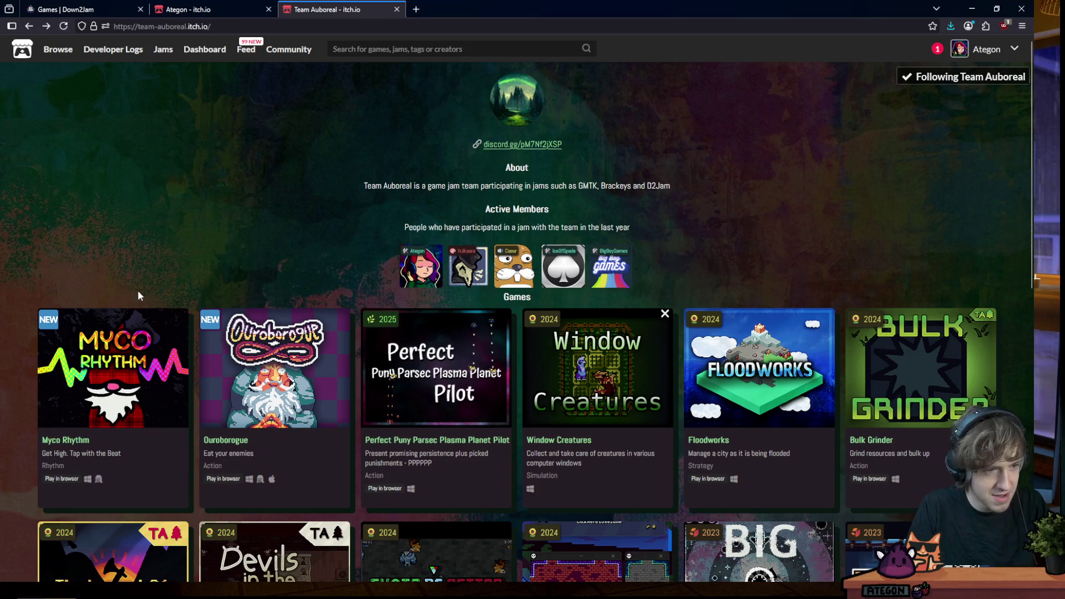
{"action": "scroll", "coordinate": [208, 218], "scroll_direction": "down", "scroll_amount": 1}
{"action": "scroll", "coordinate": [210, 214], "scroll_direction": "down", "scroll_amount": 1}
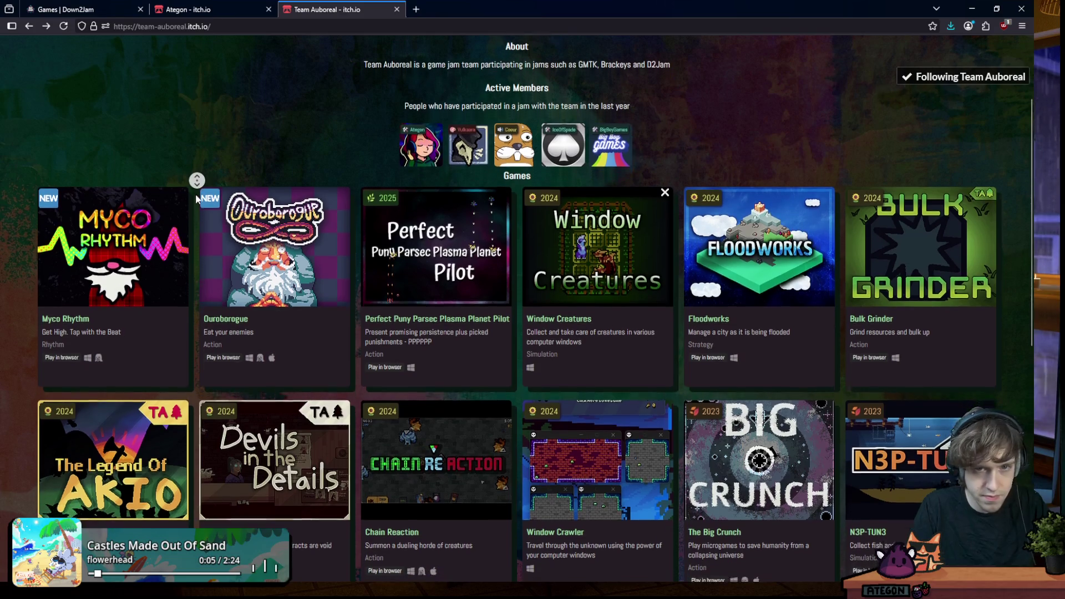
{"action": "scroll", "coordinate": [201, 235], "scroll_direction": "down", "scroll_amount": 4}
{"action": "scroll", "coordinate": [206, 75], "scroll_direction": "up", "scroll_amount": 5}
{"action": "left_click", "coordinate": [210, 144]}
{"action": "left_click", "coordinate": [622, 272]}
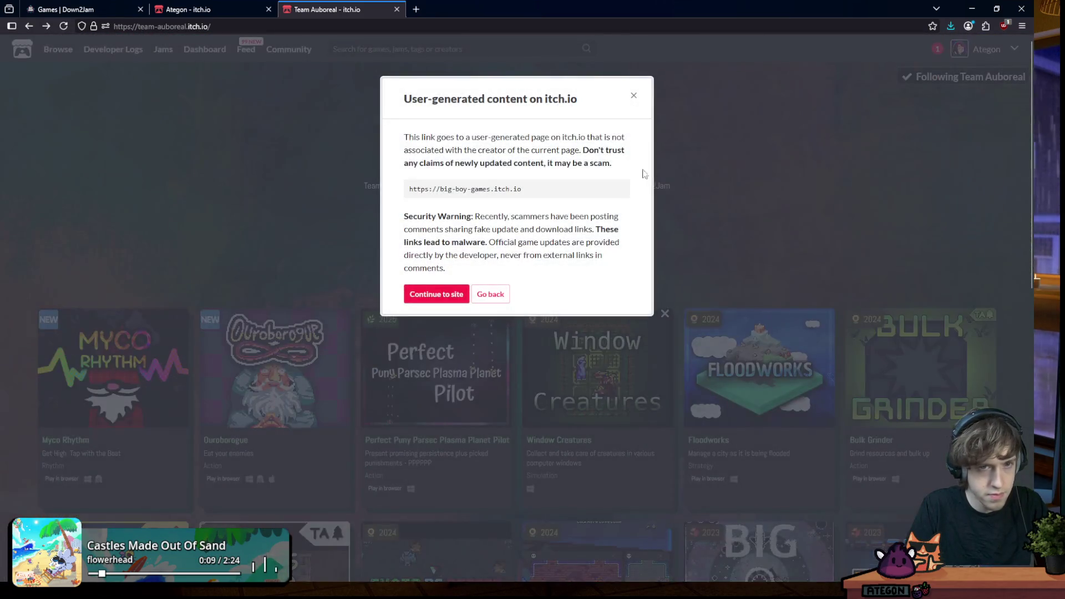
{"action": "left_click", "coordinate": [453, 297]}
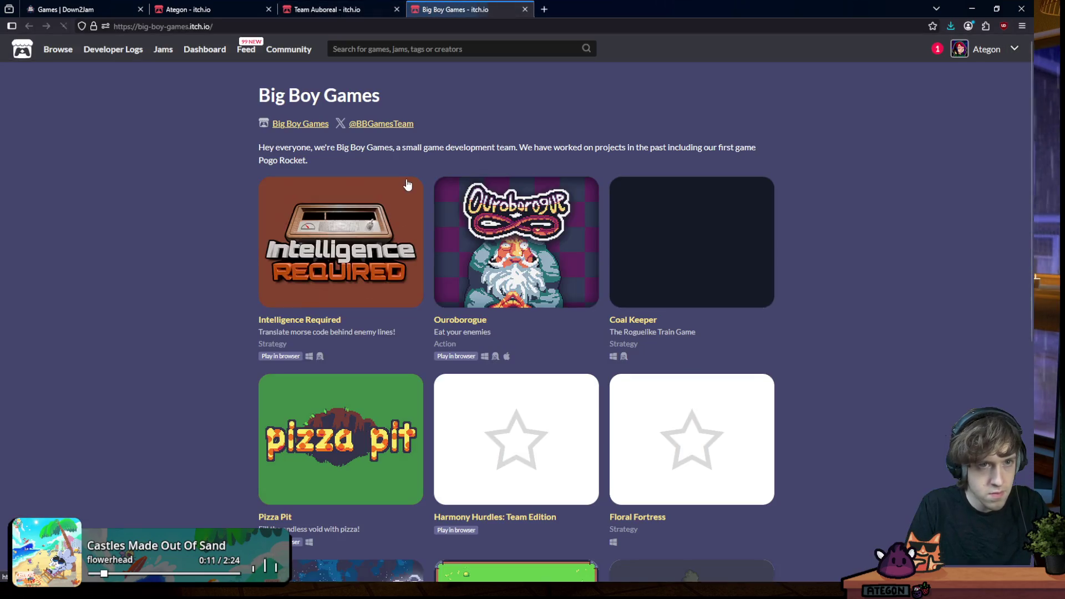
{"action": "scroll", "coordinate": [227, 102], "scroll_direction": "down", "scroll_amount": 3}
{"action": "scroll", "coordinate": [345, 71], "scroll_direction": "up", "scroll_amount": 3}
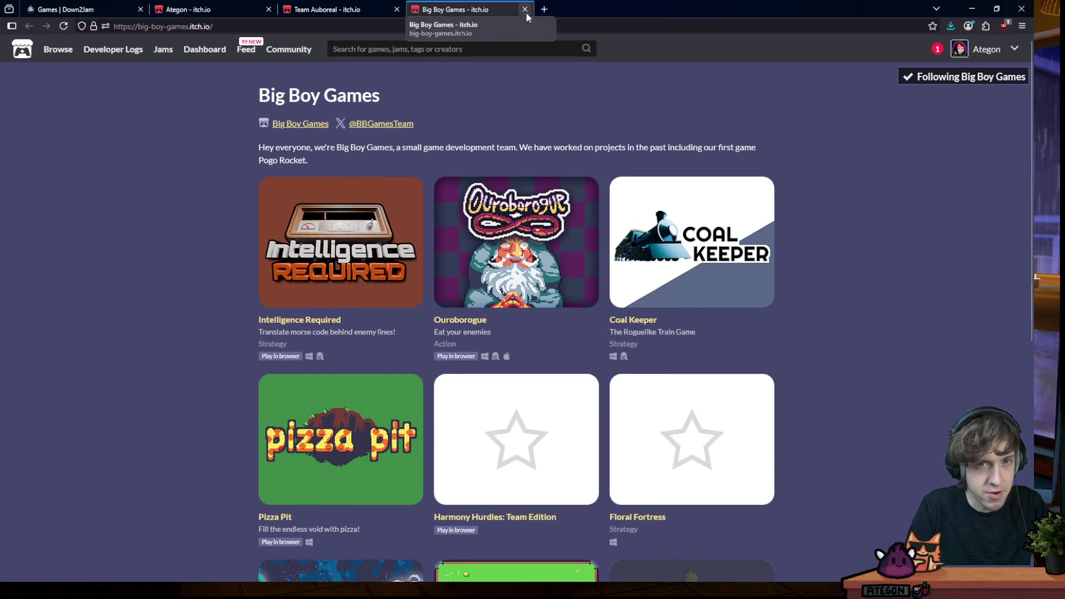
Close the Big Boy Games and Team Auboreal tabs and bring Aseprite up maximized
{"action": "left_click", "coordinate": [525, 11]}
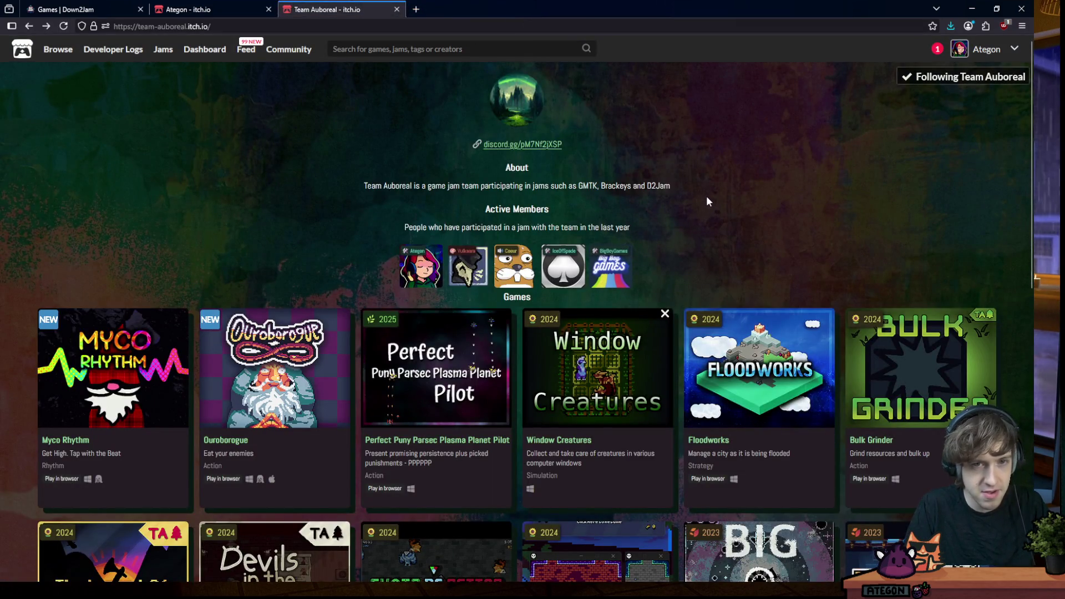
{"action": "left_click", "coordinate": [397, 10]}
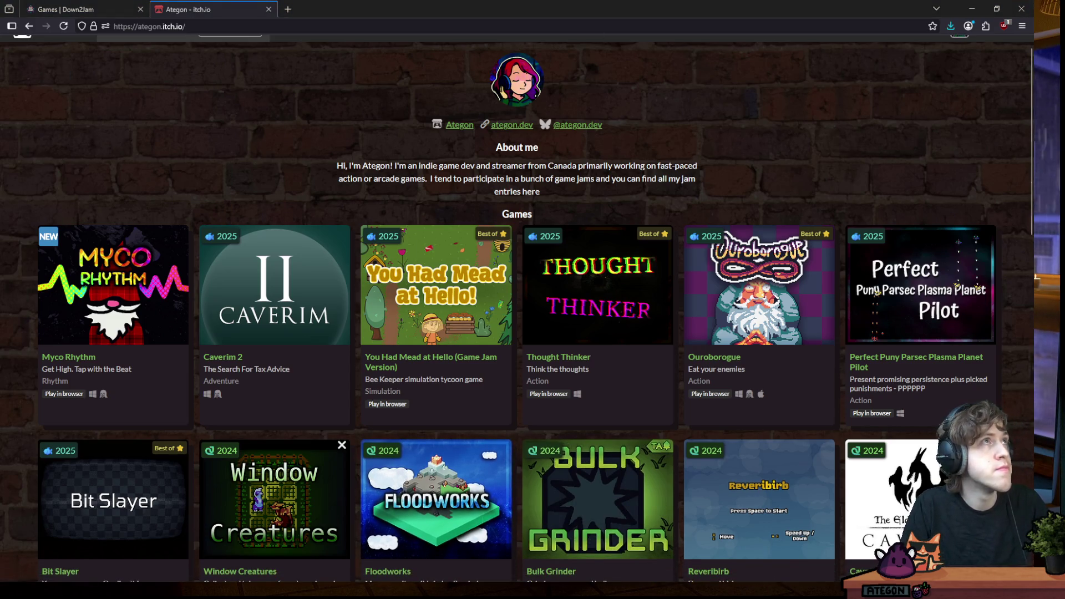
{"action": "key", "text": "alt+Tab"}
{"action": "double_click", "coordinate": [763, 96]}
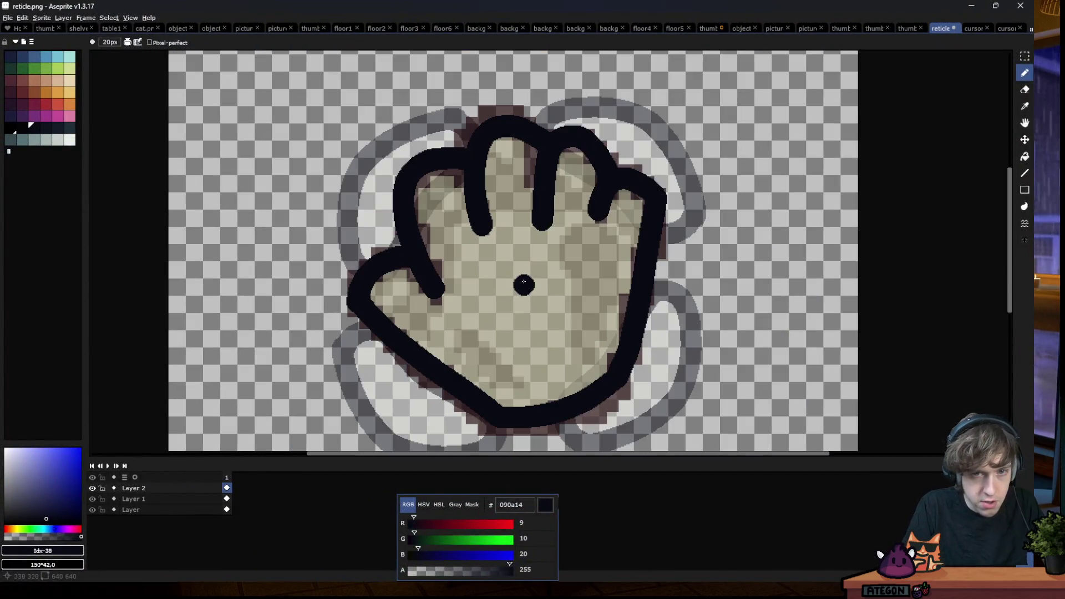
{"action": "scroll", "coordinate": [517, 236], "scroll_direction": "up", "scroll_amount": 1}
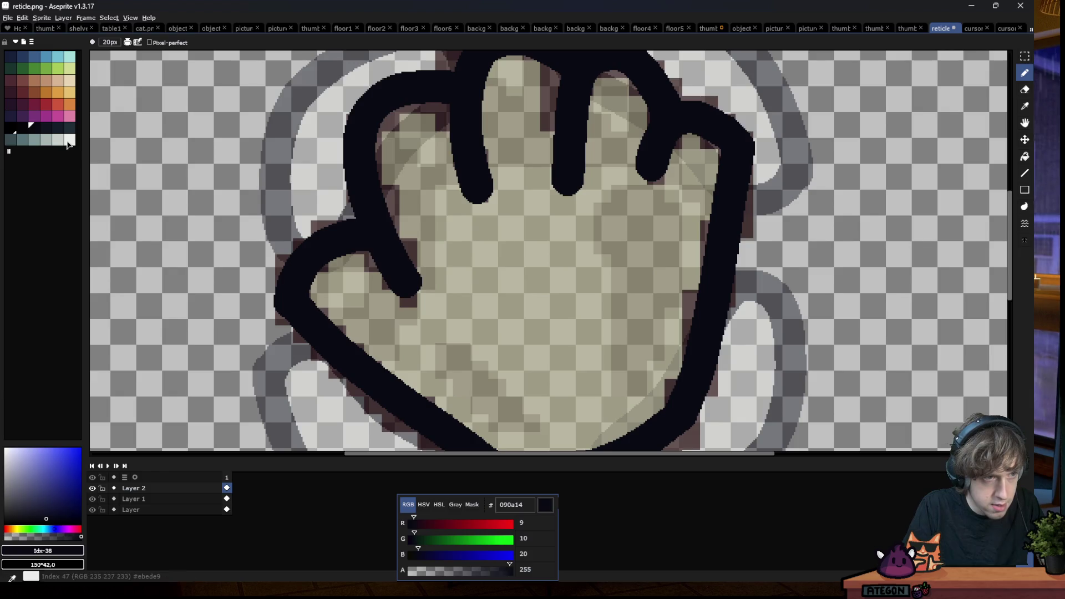
Pick the off-white swatch, try a Paint Bucket fill and undo it when it spreads over the canvas
{"action": "left_click", "coordinate": [70, 139]}
{"action": "key", "text": "g"}
{"action": "left_click", "coordinate": [408, 238]}
{"action": "key", "text": "ctrl+z"}
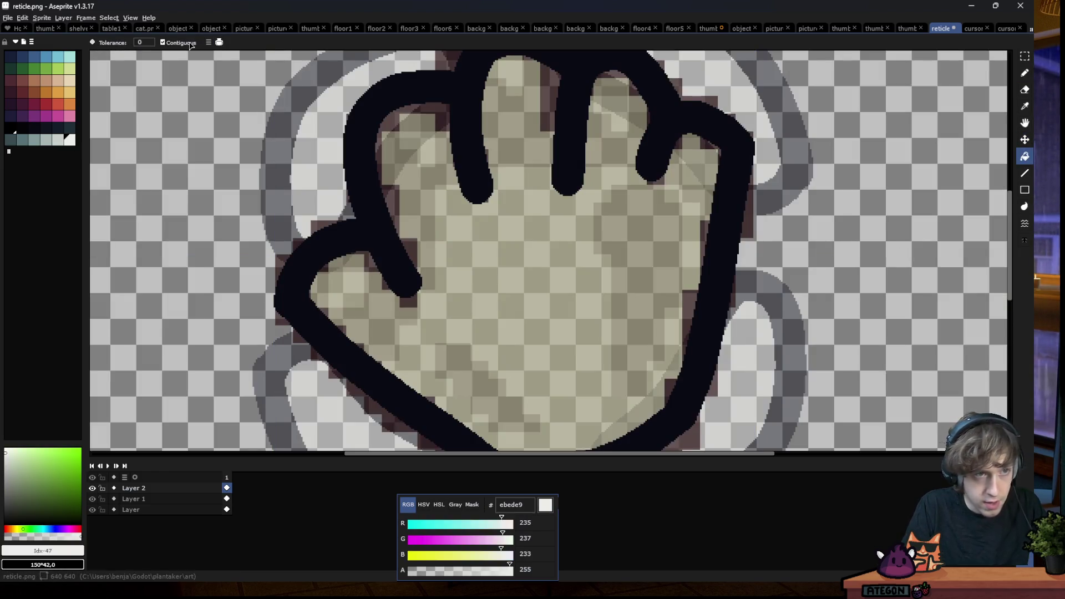
Fill the hand interior off-white with Contiguous on, then move Aseprite aside to reveal Godot
{"action": "left_click", "coordinate": [180, 42]}
{"action": "left_click", "coordinate": [471, 209]}
{"action": "scroll", "coordinate": [471, 208], "scroll_direction": "down", "scroll_amount": 2}
{"action": "scroll", "coordinate": [421, 205], "scroll_direction": "up", "scroll_amount": 1}
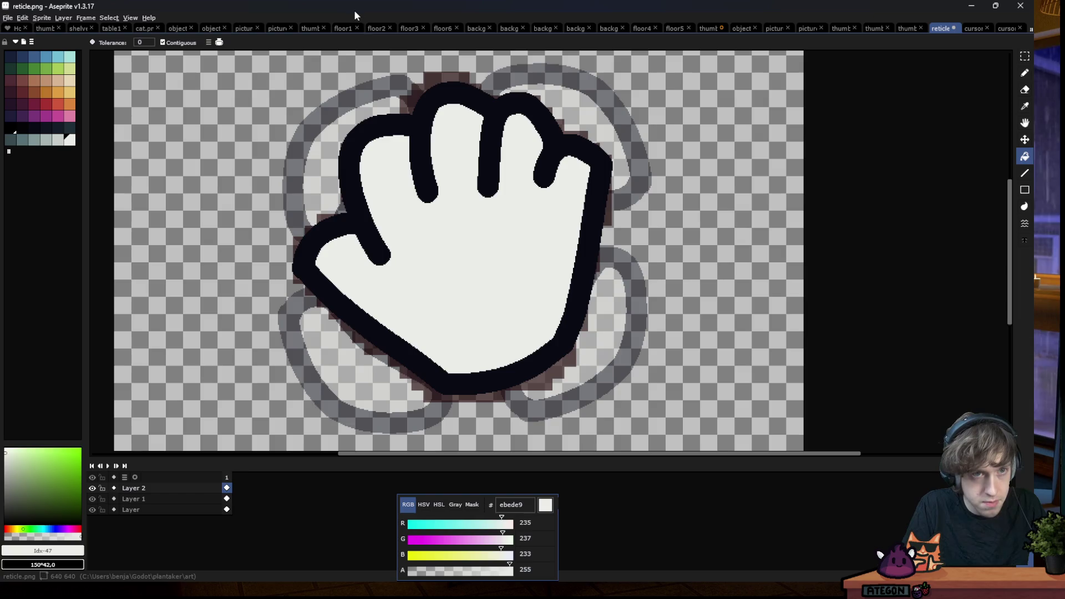
{"action": "left_click_drag", "start_coordinate": [358, 17], "coordinate": [399, 260]}
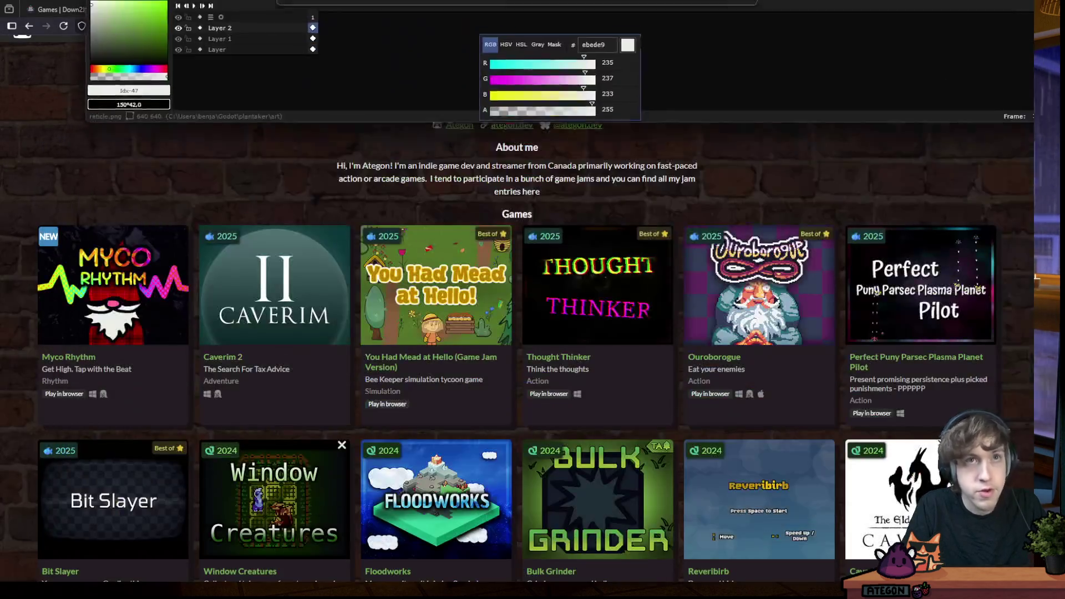
{"action": "left_click", "coordinate": [971, 9]}
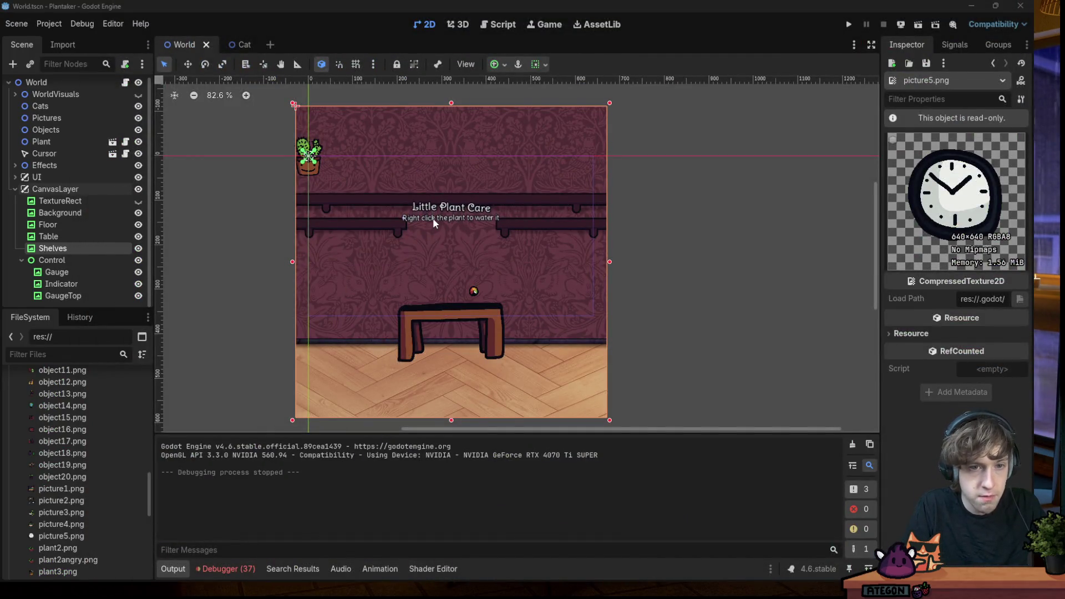
{"action": "scroll", "coordinate": [432, 218], "scroll_direction": "up", "scroll_amount": 2}
{"action": "scroll", "coordinate": [432, 218], "scroll_direction": "up", "scroll_amount": 1}
{"action": "left_click", "coordinate": [848, 24]}
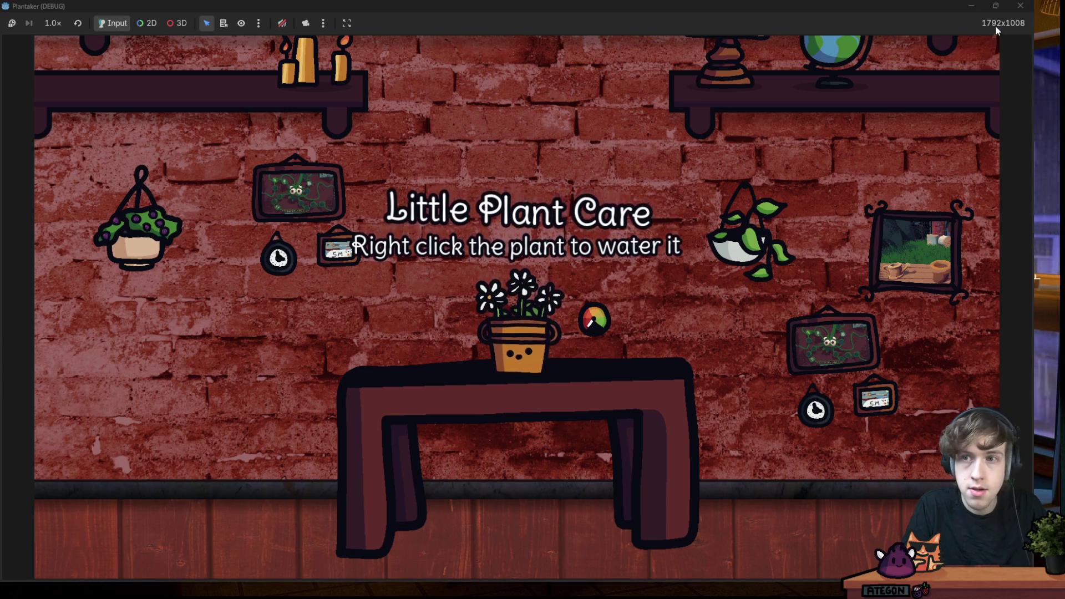
{"action": "left_click", "coordinate": [1022, 7]}
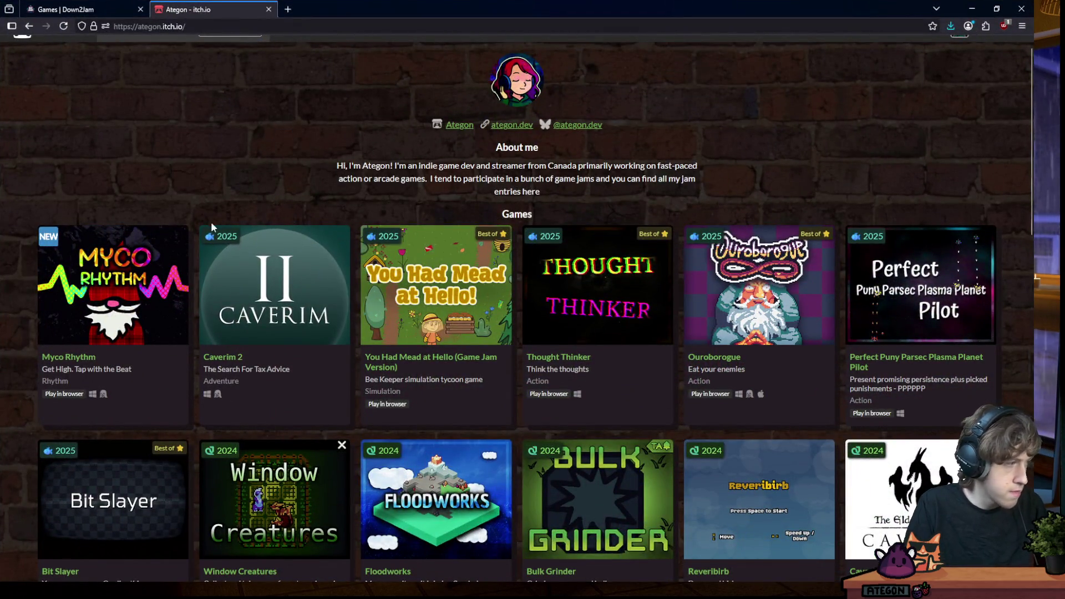
Open and close the Caverim 2 page and stop the profile page's autoscroll
{"action": "left_click", "coordinate": [277, 289]}
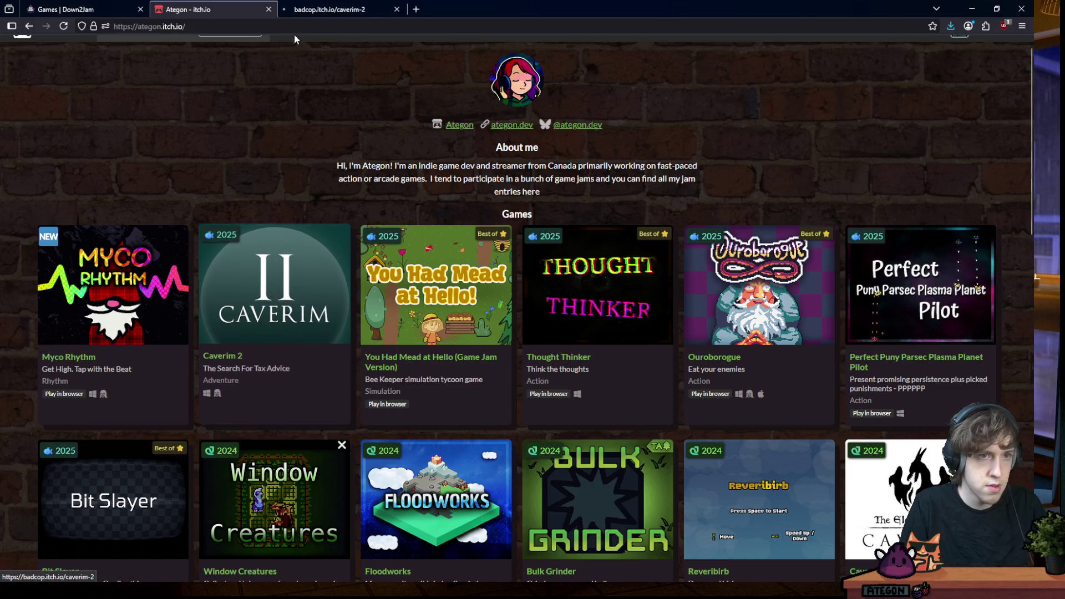
{"action": "scroll", "coordinate": [541, 300], "scroll_direction": "down", "scroll_amount": 5}
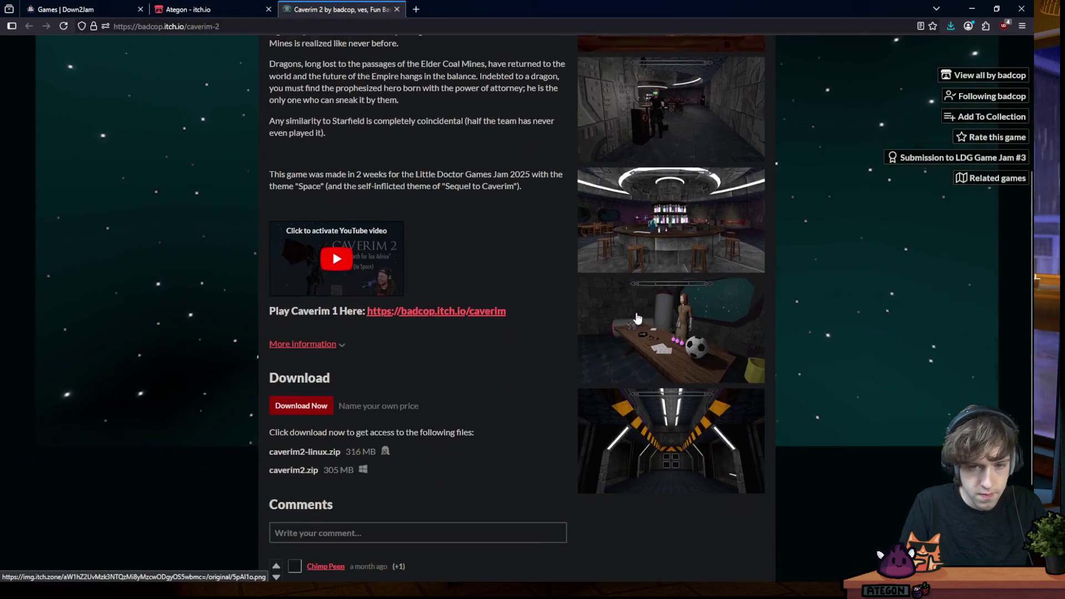
{"action": "scroll", "coordinate": [632, 316], "scroll_direction": "up", "scroll_amount": 1}
{"action": "scroll", "coordinate": [633, 316], "scroll_direction": "up", "scroll_amount": 2}
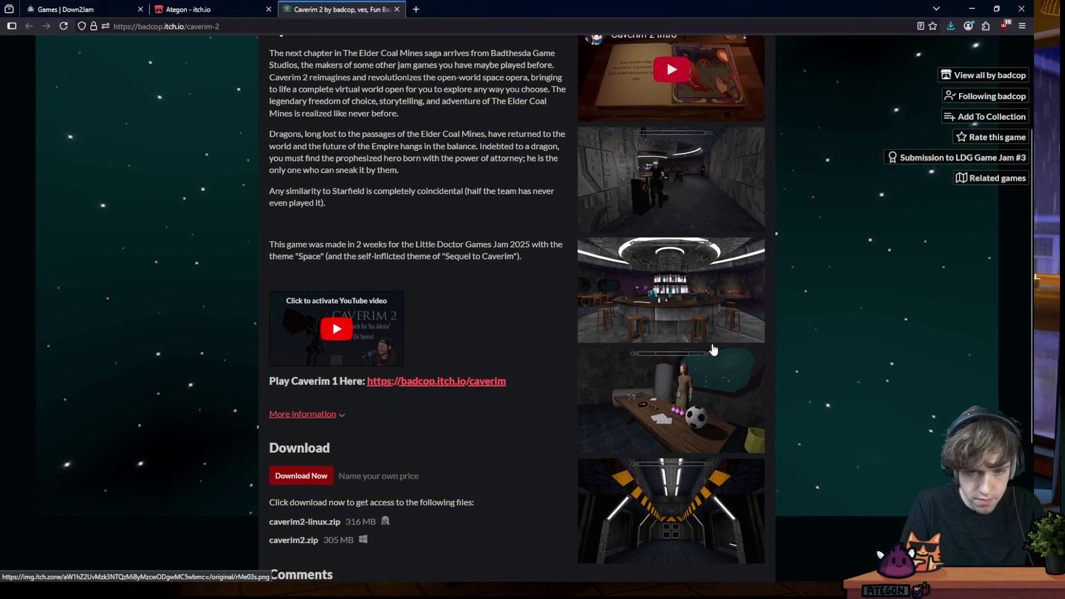
{"action": "left_click", "coordinate": [397, 9]}
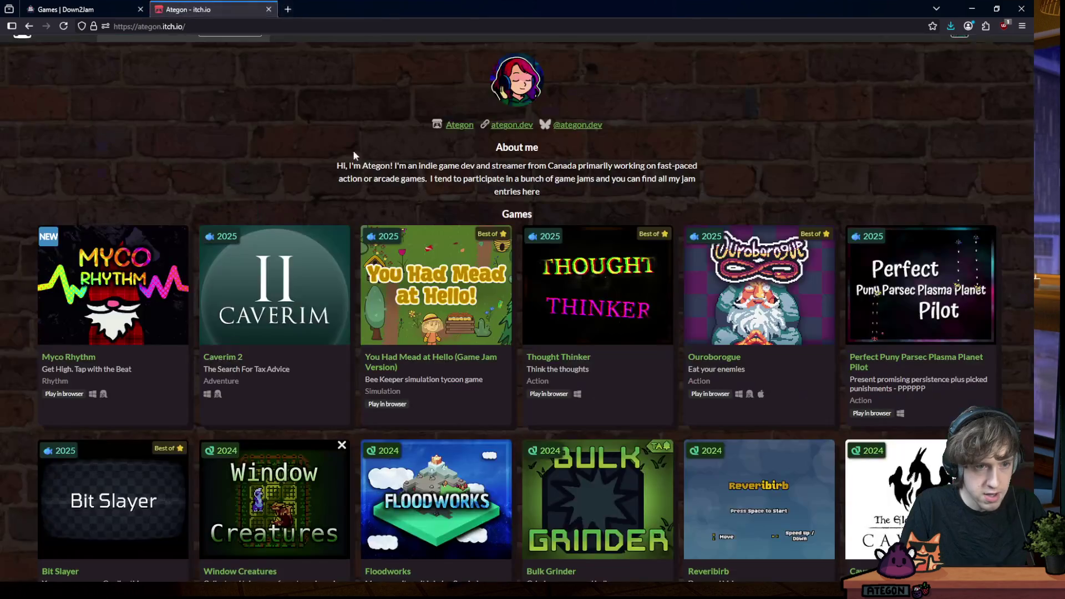
{"action": "scroll", "coordinate": [357, 163], "scroll_direction": "down", "scroll_amount": 2}
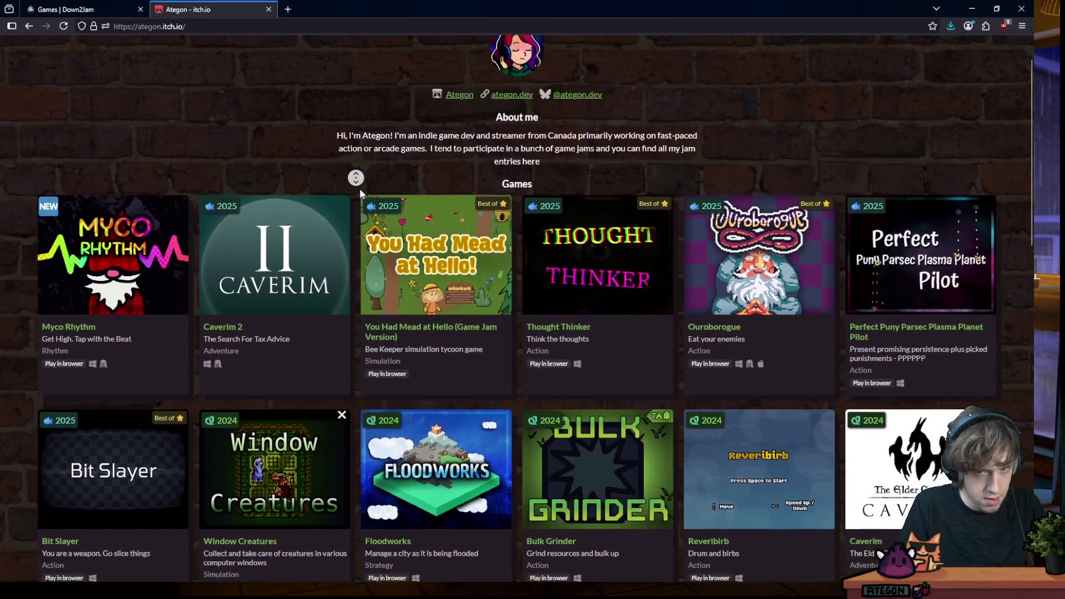
{"action": "middle_click", "coordinate": [360, 188]}
Open Ouroborogue in a new tab, close it and drag the browser aside to uncover Godot
{"action": "middle_click", "coordinate": [730, 223]}
{"action": "key", "text": "ctrl+Tab"}
{"action": "scroll", "coordinate": [670, 269], "scroll_direction": "down", "scroll_amount": 5}
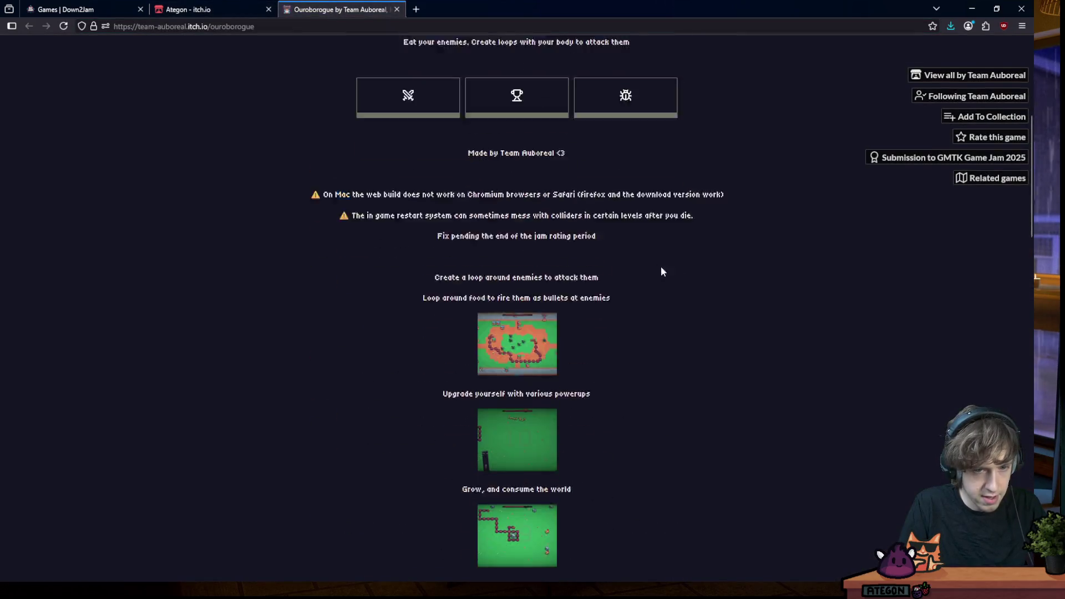
{"action": "scroll", "coordinate": [578, 240], "scroll_direction": "down", "scroll_amount": 5}
{"action": "left_click", "coordinate": [398, 9]}
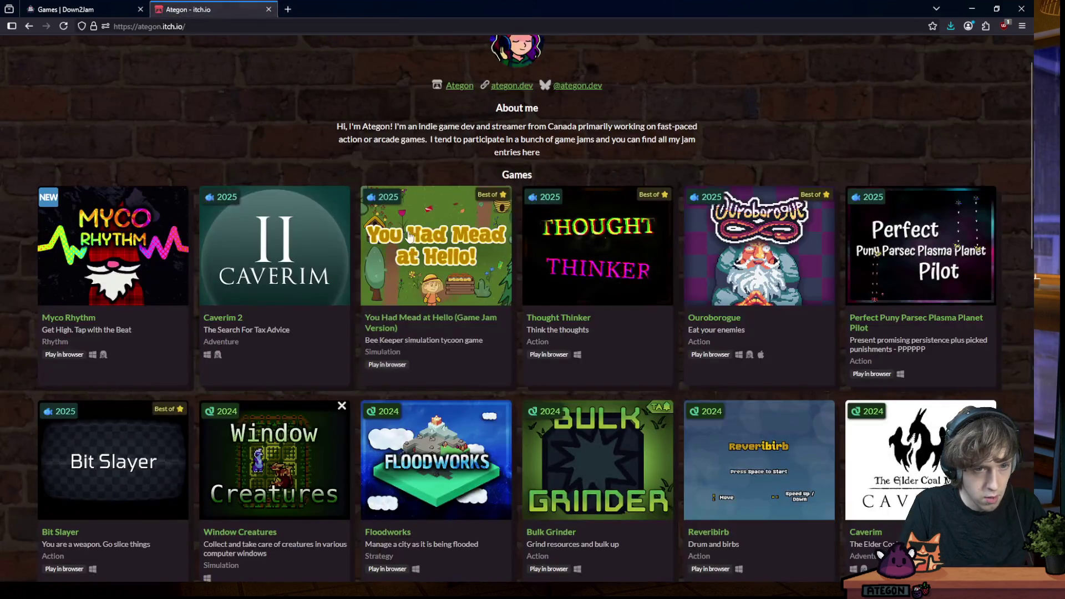
{"action": "mouse_move", "coordinate": [457, 10]}
{"action": "left_mouse_down"}
{"action": "mouse_move", "coordinate": [484, 511]}
{"action": "mouse_move", "coordinate": [317, 0]}
{"action": "left_mouse_up"}
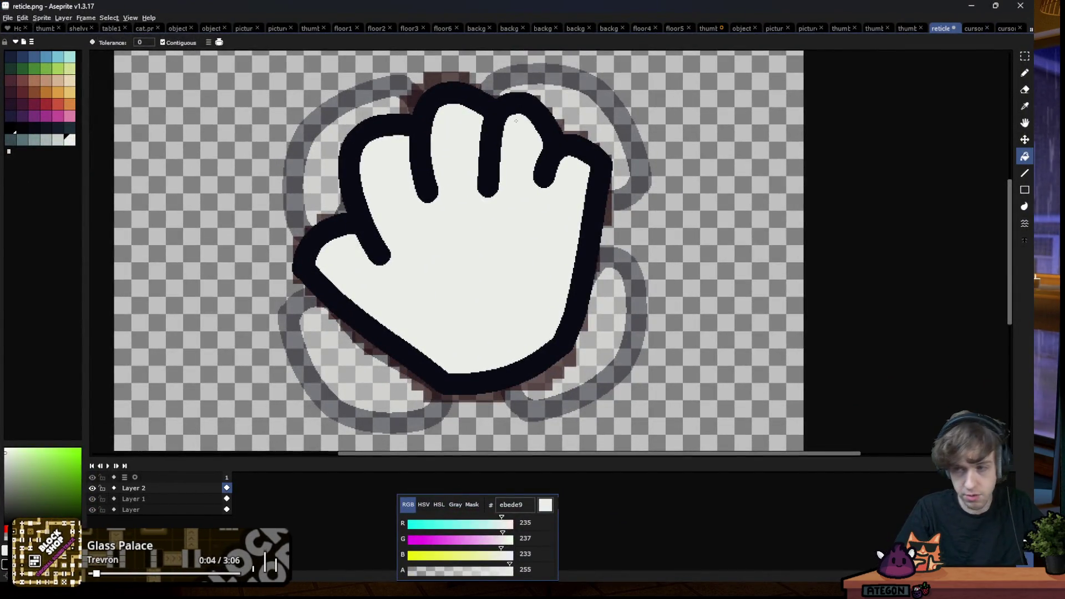
{"action": "scroll", "coordinate": [405, 154], "scroll_direction": "up", "scroll_amount": 2}
Magic-wand the hand's off-white interior, eyedrop the light grey c7cfcc and switch to Pencil
{"action": "key", "text": "w"}
{"action": "left_click", "coordinate": [452, 132]}
{"action": "key", "text": "Delete"}
{"action": "key", "text": "f"}
{"action": "key", "text": "i"}
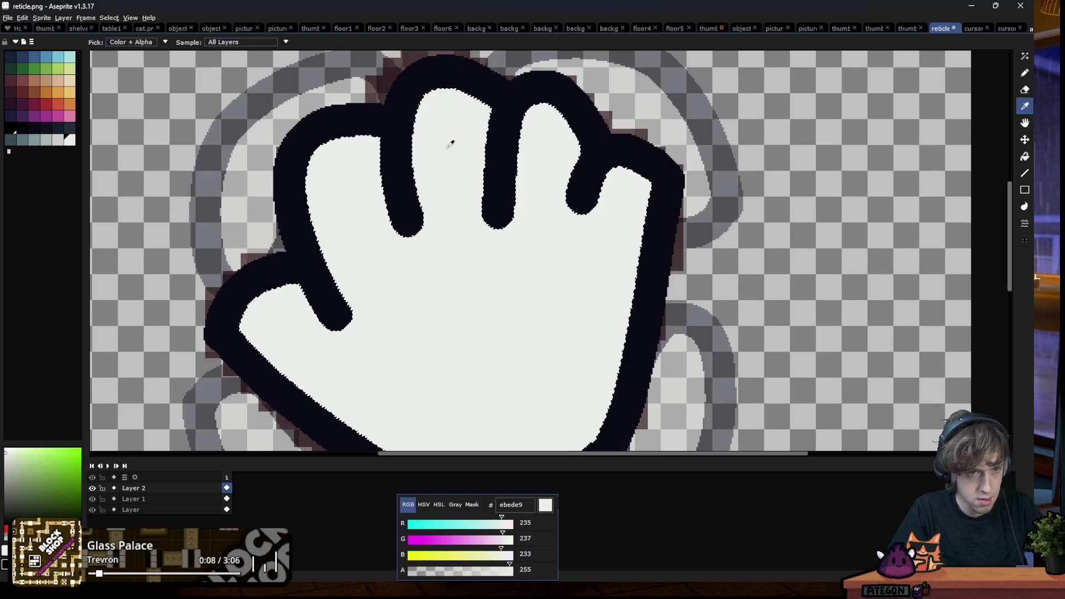
{"action": "left_click", "coordinate": [58, 140]}
{"action": "key", "text": "b"}
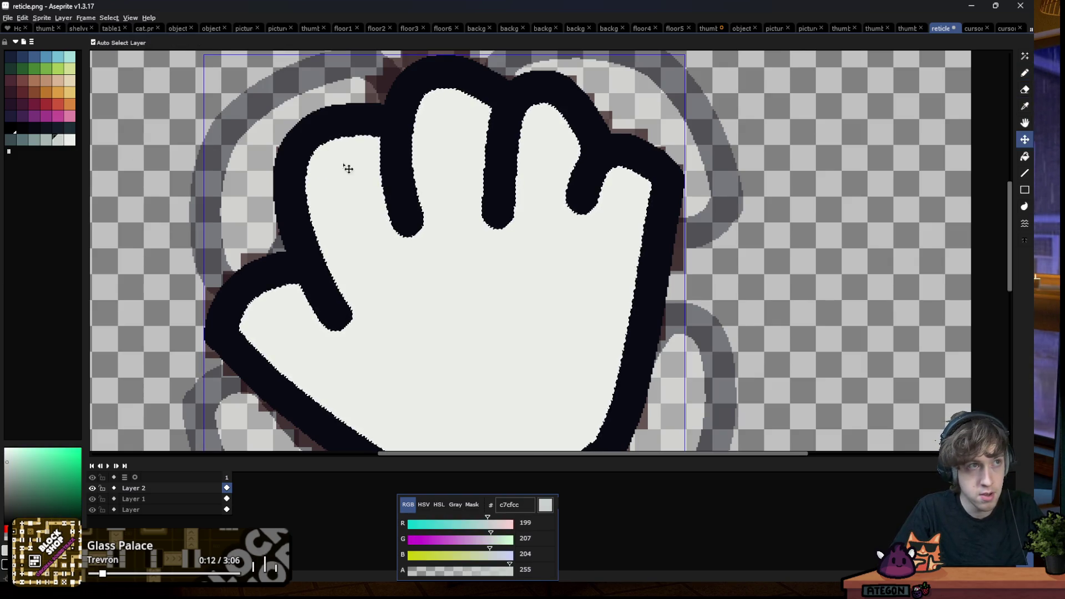
{"action": "scroll", "coordinate": [328, 154], "scroll_direction": "up", "scroll_amount": 5}
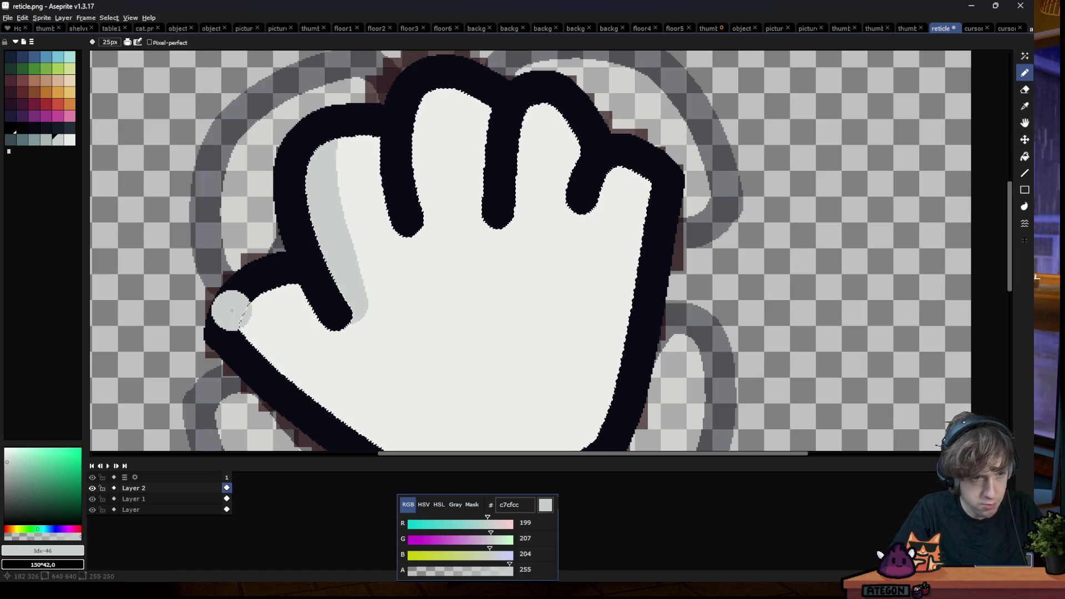
Clear a stray stroke, then shade grey along the thumb's lower edge and the hand's bottom edge
{"action": "key", "text": "m"}
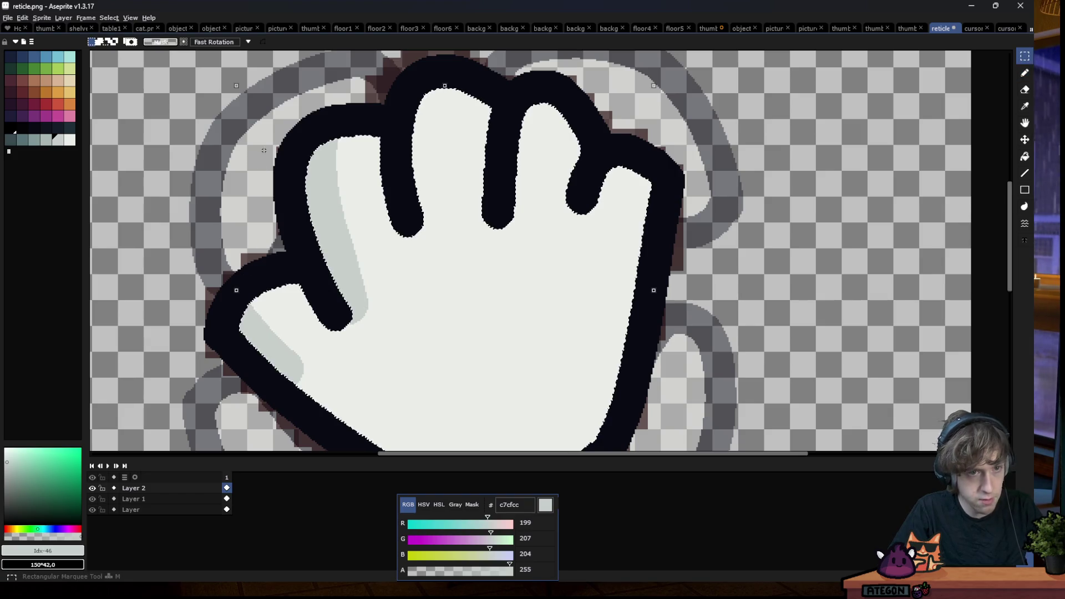
{"action": "scroll", "coordinate": [408, 242], "scroll_direction": "down", "scroll_amount": 3}
{"action": "scroll", "coordinate": [408, 241], "scroll_direction": "down", "scroll_amount": 1}
{"action": "scroll", "coordinate": [407, 241], "scroll_direction": "down", "scroll_amount": 1}
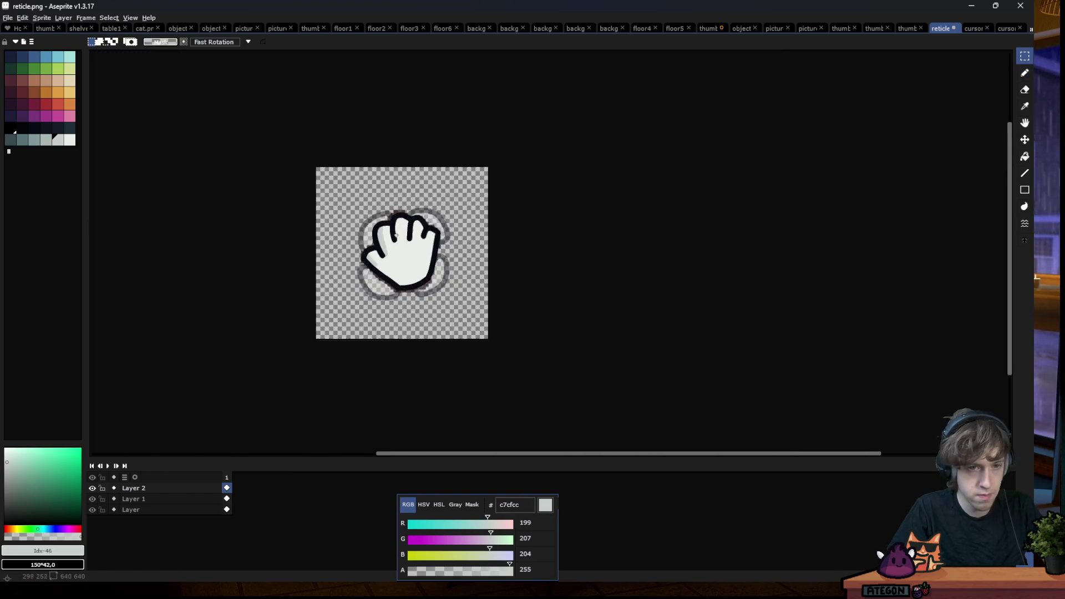
{"action": "scroll", "coordinate": [416, 246], "scroll_direction": "up", "scroll_amount": 5}
{"action": "key", "text": "Delete"}
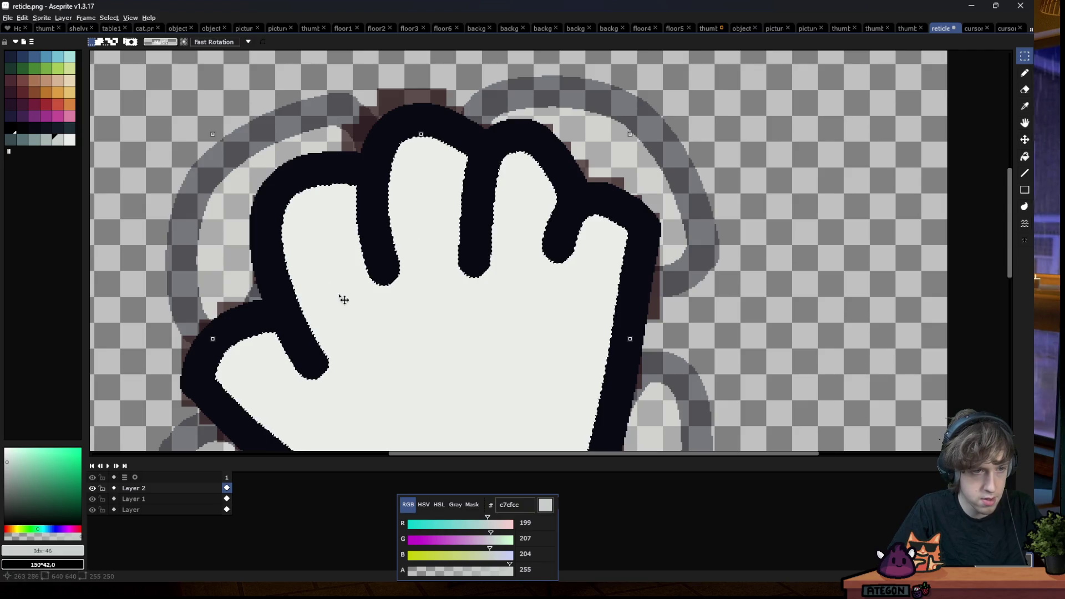
{"action": "key", "text": "b"}
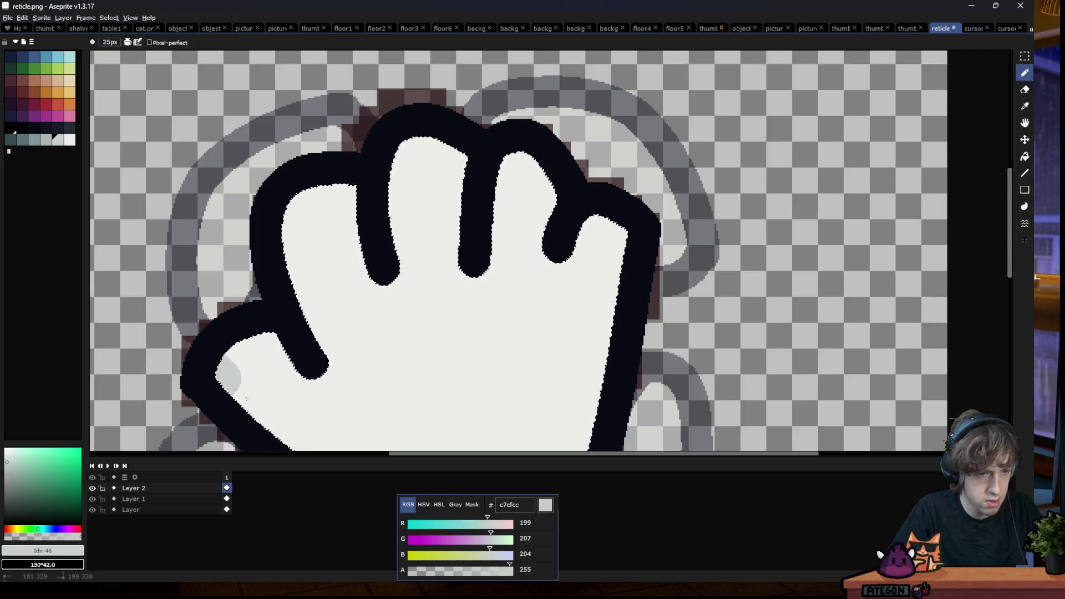
{"action": "left_click_drag", "start_coordinate": [215, 367], "coordinate": [268, 418]}
{"action": "scroll", "coordinate": [271, 424], "scroll_direction": "down", "scroll_amount": 2}
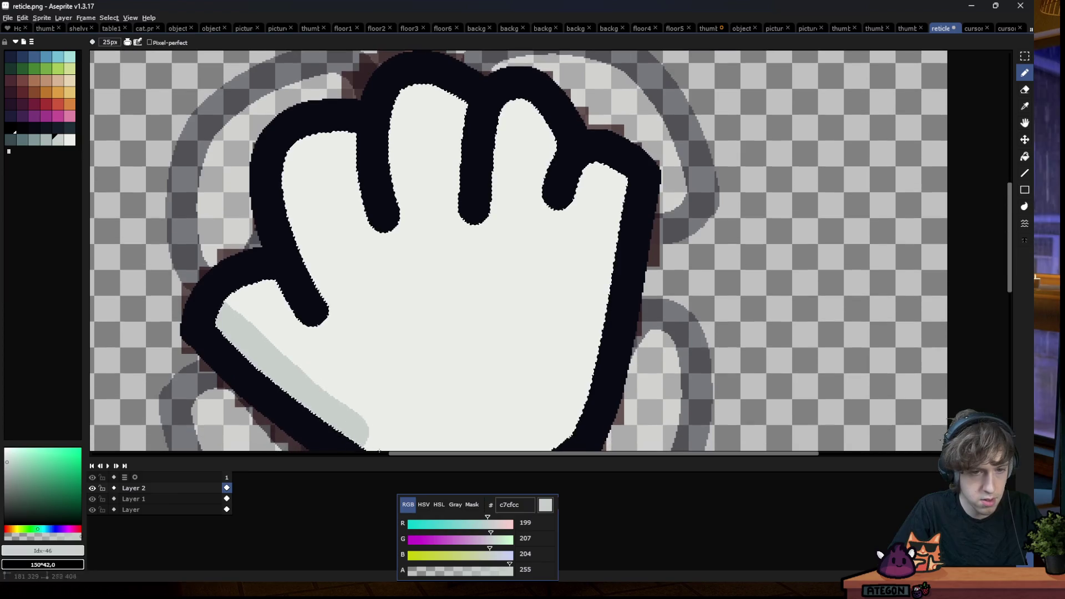
{"action": "left_click_drag", "start_coordinate": [275, 372], "coordinate": [576, 420]}
{"action": "scroll", "coordinate": [577, 426], "scroll_direction": "down", "scroll_amount": 1}
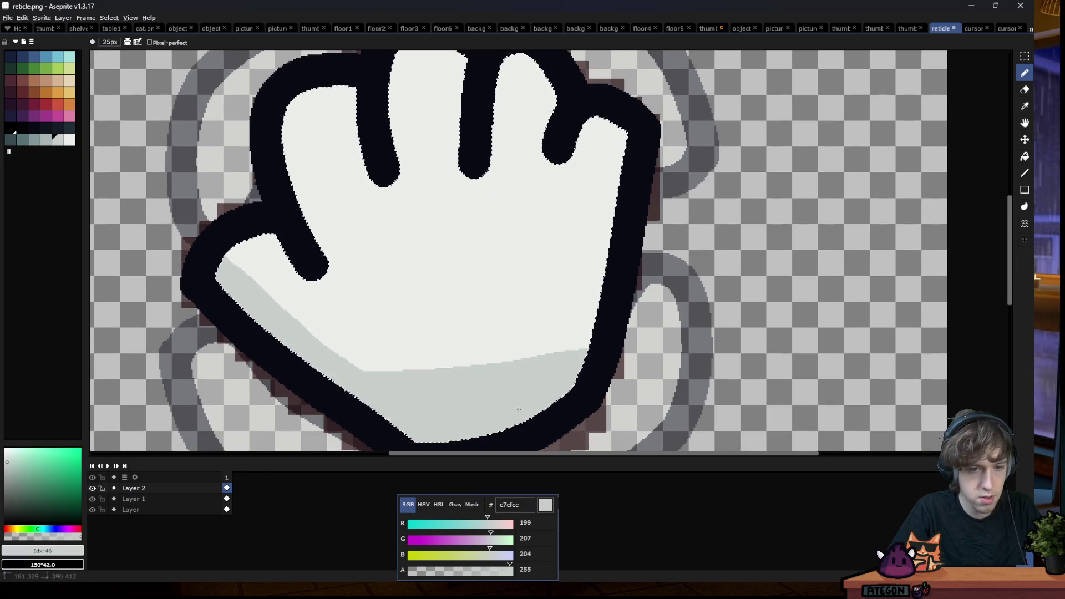
{"action": "scroll", "coordinate": [308, 367], "scroll_direction": "down", "scroll_amount": 4}
{"action": "scroll", "coordinate": [308, 368], "scroll_direction": "up", "scroll_amount": 4}
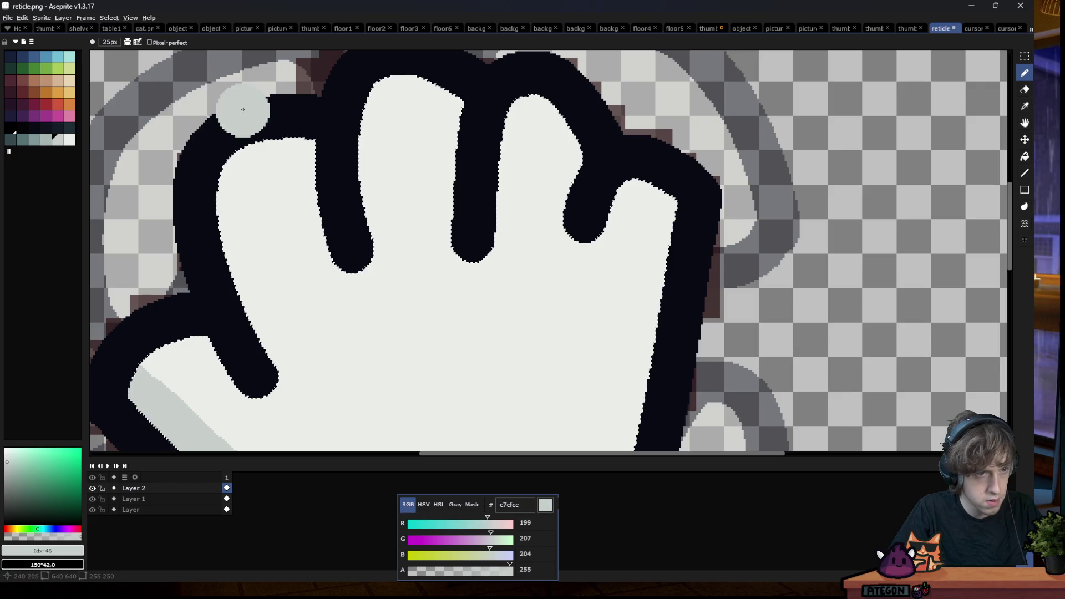
Shade grey down the left edges of the first, index and middle fingers, toggling the hand selection
{"action": "mouse_move", "coordinate": [270, 333]}
{"action": "left_mouse_down"}
{"action": "mouse_move", "coordinate": [235, 146]}
{"action": "mouse_move", "coordinate": [269, 337]}
{"action": "left_mouse_up"}
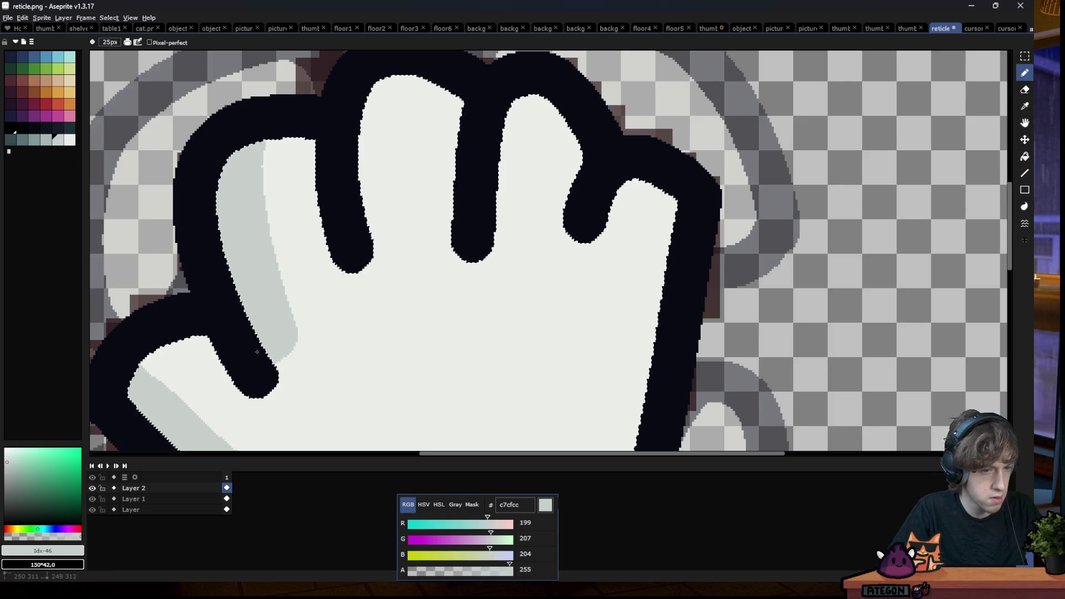
{"action": "scroll", "coordinate": [297, 291], "scroll_direction": "down", "scroll_amount": 1}
{"action": "scroll", "coordinate": [383, 208], "scroll_direction": "up", "scroll_amount": 1}
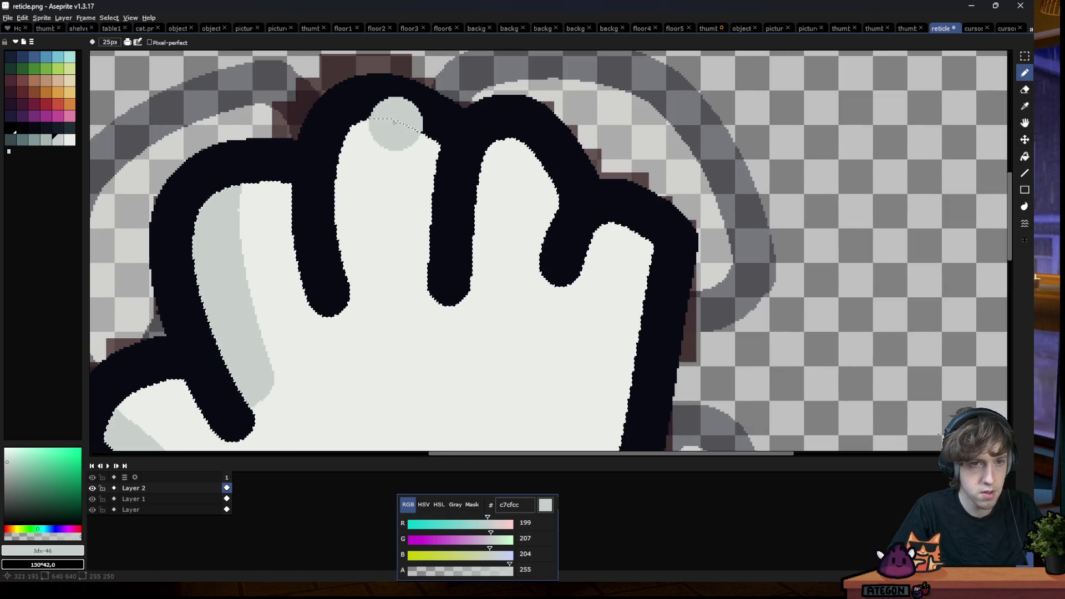
{"action": "left_click_drag", "start_coordinate": [354, 125], "coordinate": [348, 211]}
{"action": "left_click_drag", "start_coordinate": [499, 133], "coordinate": [474, 223]}
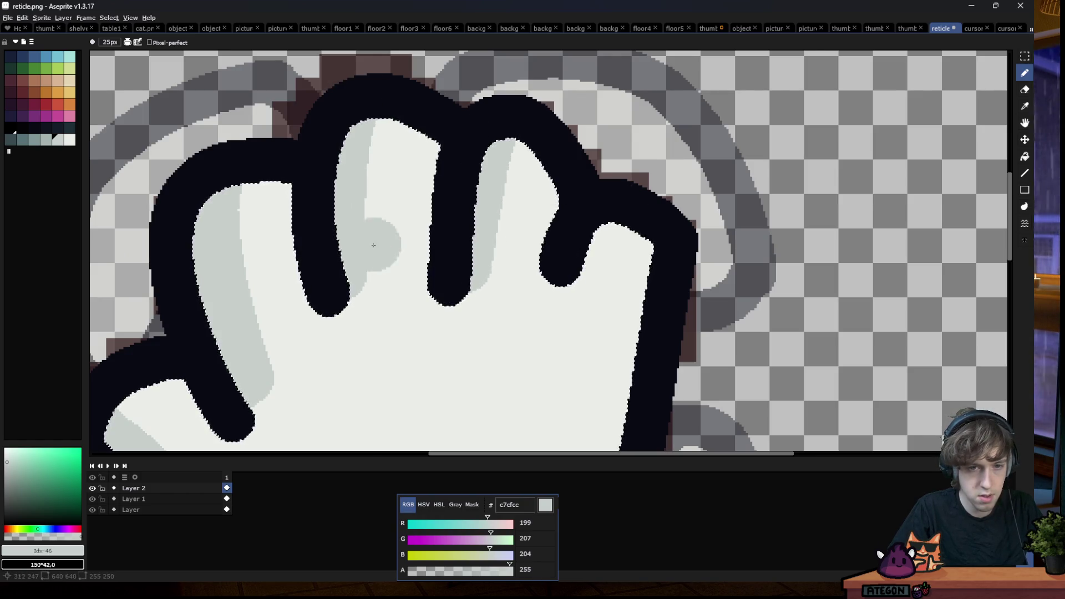
{"action": "scroll", "coordinate": [391, 241], "scroll_direction": "down", "scroll_amount": 4}
{"action": "key", "text": "m"}
{"action": "key", "text": "ctrl+d"}
{"action": "scroll", "coordinate": [382, 300], "scroll_direction": "down", "scroll_amount": 2}
{"action": "scroll", "coordinate": [383, 300], "scroll_direction": "down", "scroll_amount": 2}
{"action": "scroll", "coordinate": [383, 300], "scroll_direction": "up", "scroll_amount": 2}
{"action": "scroll", "coordinate": [386, 307], "scroll_direction": "up", "scroll_amount": 4}
{"action": "scroll", "coordinate": [382, 310], "scroll_direction": "down", "scroll_amount": 2}
{"action": "key", "text": "ctrl+shift+d"}
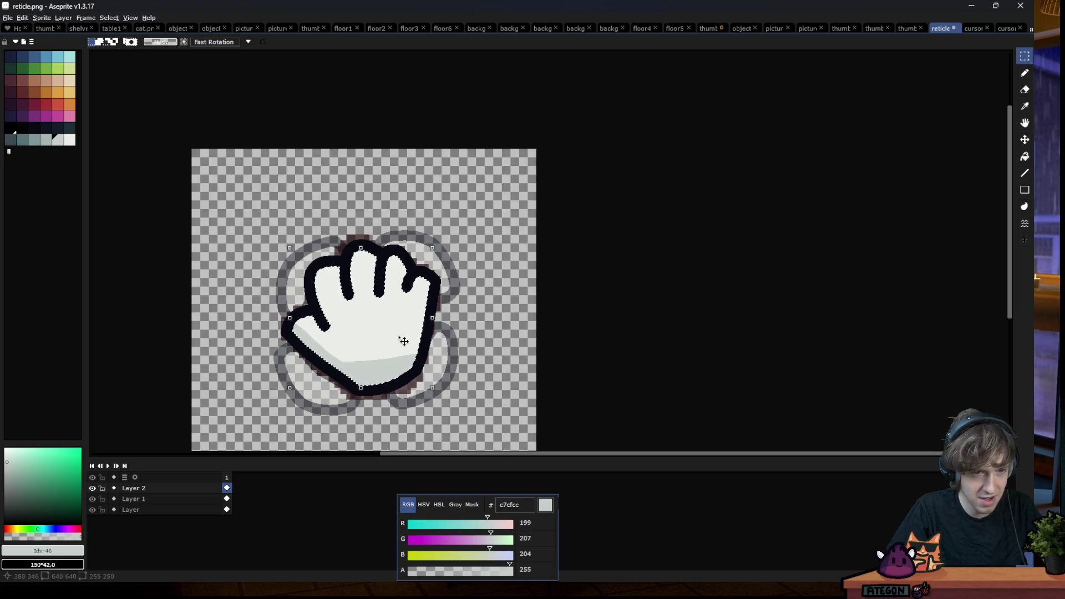
{"action": "scroll", "coordinate": [391, 329], "scroll_direction": "down", "scroll_amount": 1}
{"action": "scroll", "coordinate": [379, 337], "scroll_direction": "down", "scroll_amount": 1}
{"action": "scroll", "coordinate": [392, 356], "scroll_direction": "up", "scroll_amount": 1}
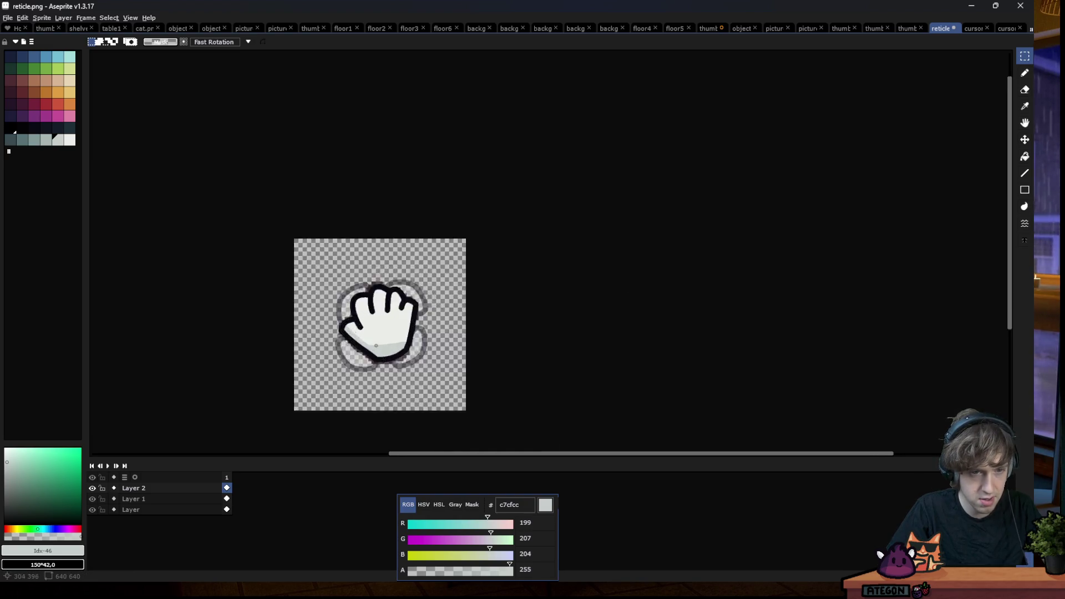
{"action": "scroll", "coordinate": [392, 356], "scroll_direction": "up", "scroll_amount": 2}
Narrow the hand's bottom shading band by painting off-white ebede9 over it
{"action": "key", "text": "b"}
{"action": "left_click", "coordinate": [385, 297], "text": "alt"}
{"action": "left_click_drag", "start_coordinate": [348, 334], "coordinate": [549, 332]}
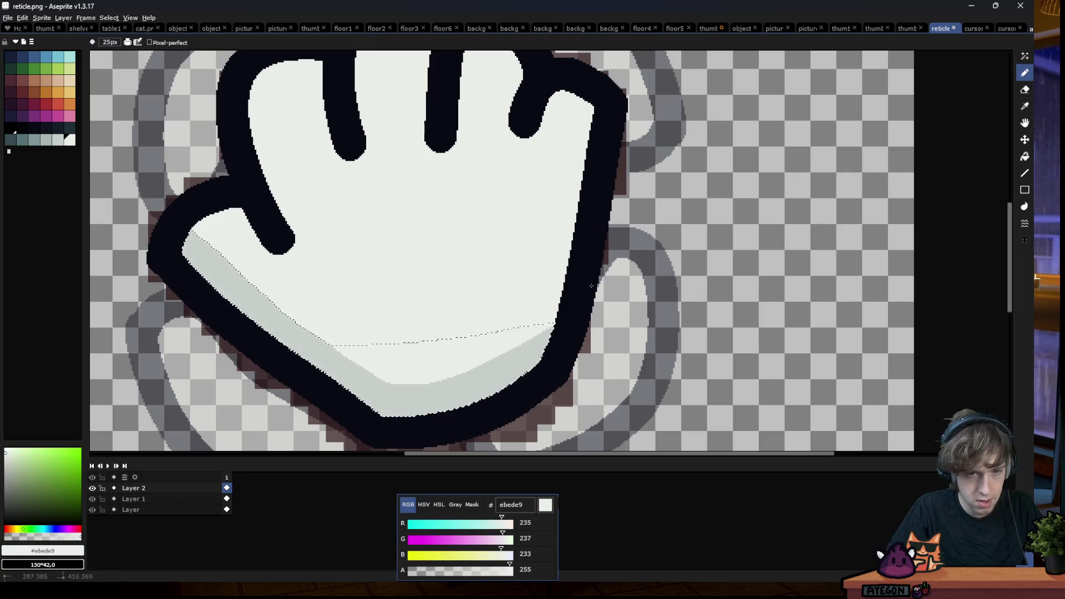
{"action": "scroll", "coordinate": [642, 302], "scroll_direction": "down", "scroll_amount": 3}
{"action": "key", "text": "m"}
{"action": "scroll", "coordinate": [325, 331], "scroll_direction": "down", "scroll_amount": 1}
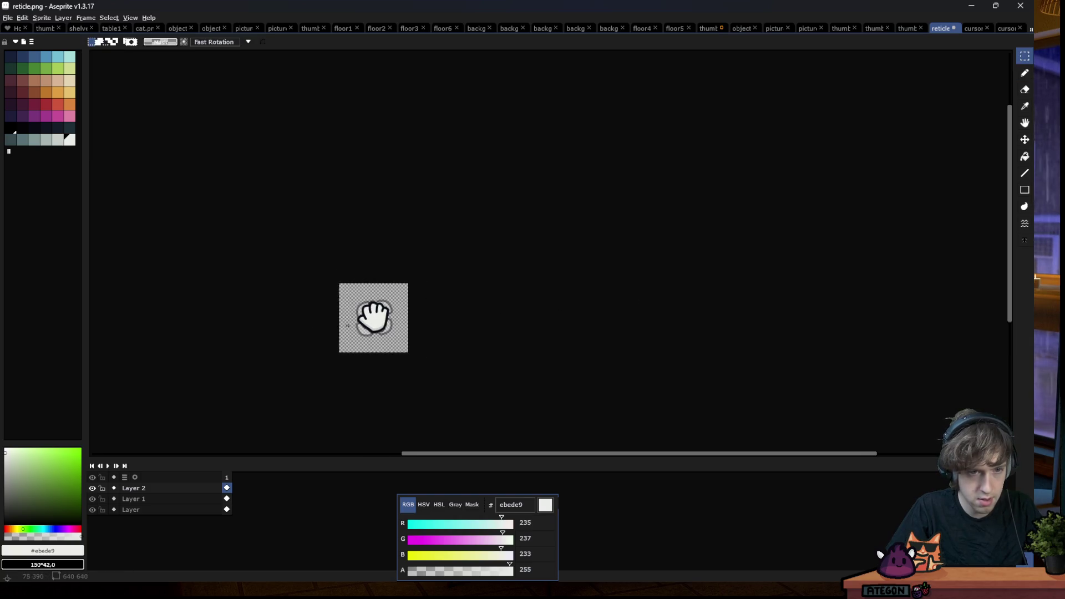
{"action": "scroll", "coordinate": [320, 331], "scroll_direction": "up", "scroll_amount": 1}
Hide both shadow layers and switch to the cursor.png sprite for comparison
{"action": "left_click", "coordinate": [91, 510]}
{"action": "scroll", "coordinate": [333, 367], "scroll_direction": "up", "scroll_amount": 4}
{"action": "left_click", "coordinate": [93, 499]}
{"action": "left_click", "coordinate": [93, 488]}
{"action": "scroll", "coordinate": [366, 318], "scroll_direction": "down", "scroll_amount": 4}
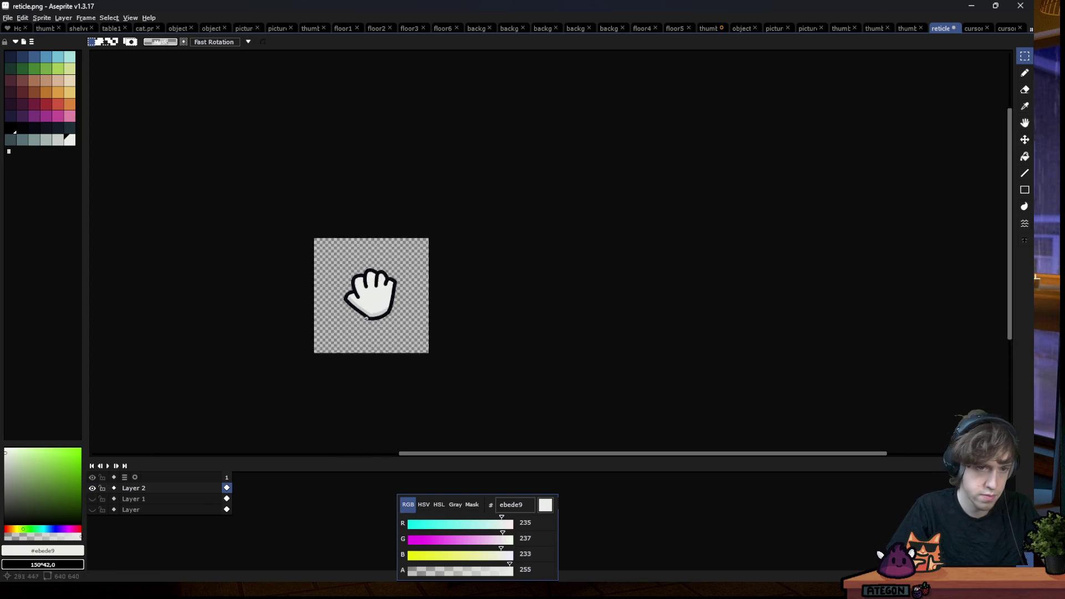
{"action": "scroll", "coordinate": [366, 319], "scroll_direction": "up", "scroll_amount": 4}
{"action": "left_click", "coordinate": [974, 28]}
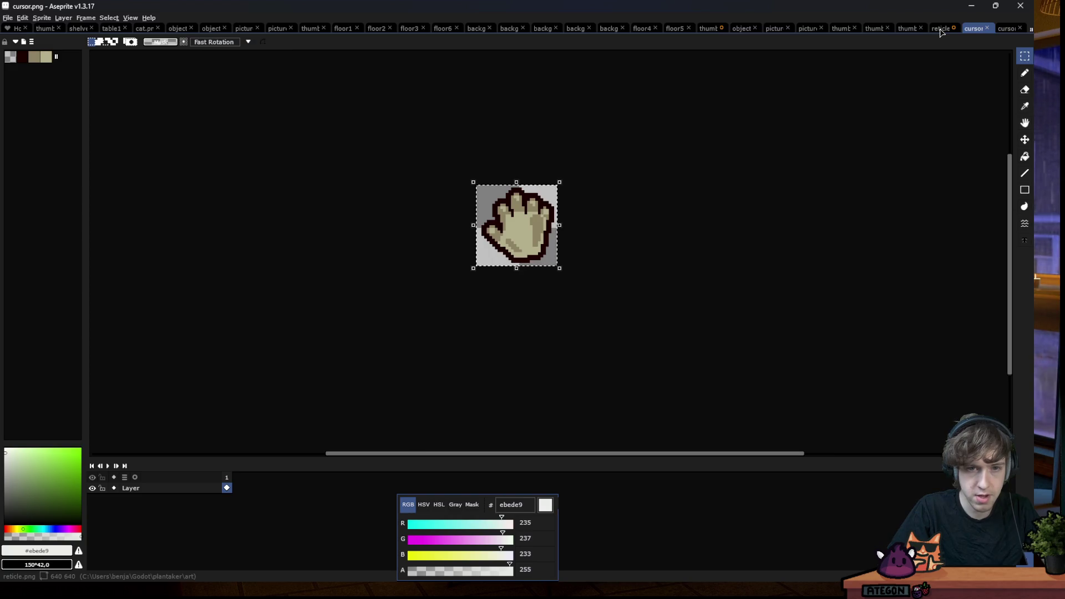
Sample the grey c7cfcc shading and add it near the thumb base on the reticle hand
{"action": "left_click", "coordinate": [941, 29]}
{"action": "scroll", "coordinate": [387, 342], "scroll_direction": "up", "scroll_amount": 2}
{"action": "key", "text": "i"}
{"action": "left_click", "coordinate": [376, 353]}
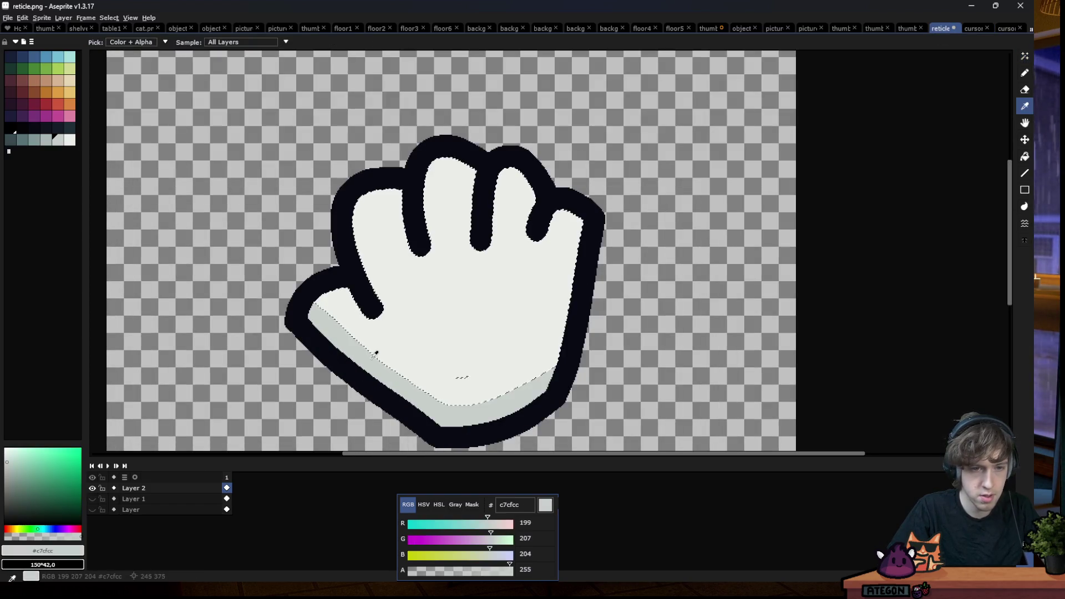
{"action": "key", "text": "b"}
{"action": "left_click_drag", "start_coordinate": [366, 334], "coordinate": [324, 312]}
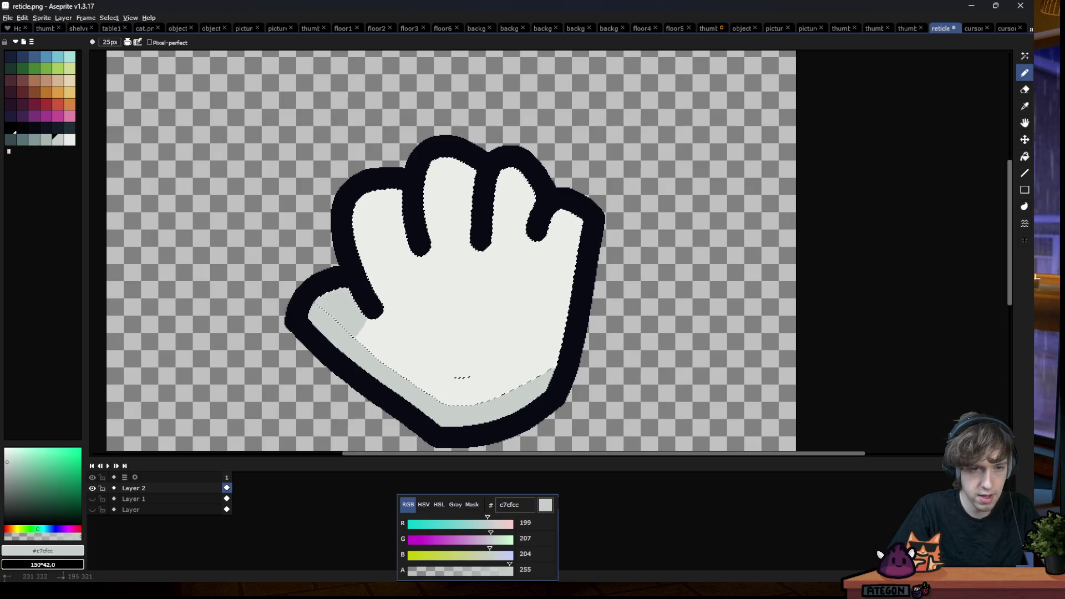
Compare the large hand against the small cursor.png reference while shading the finger tops grey
{"action": "left_click", "coordinate": [972, 29]}
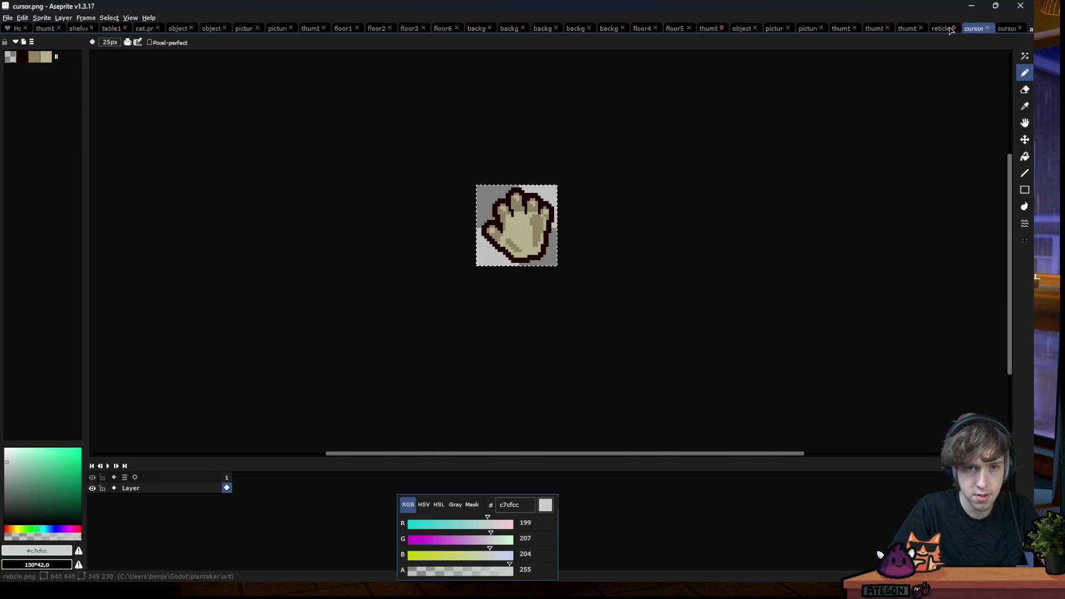
{"action": "left_click", "coordinate": [940, 28]}
{"action": "scroll", "coordinate": [511, 249], "scroll_direction": "up", "scroll_amount": 1}
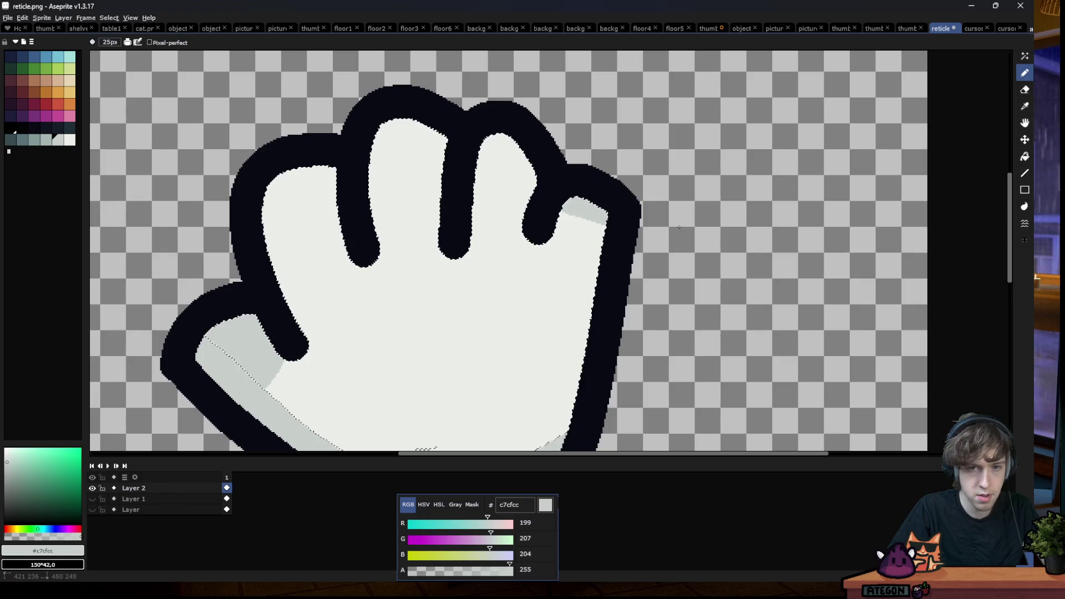
{"action": "scroll", "coordinate": [541, 190], "scroll_direction": "down", "scroll_amount": 1}
{"action": "left_click", "coordinate": [972, 29]}
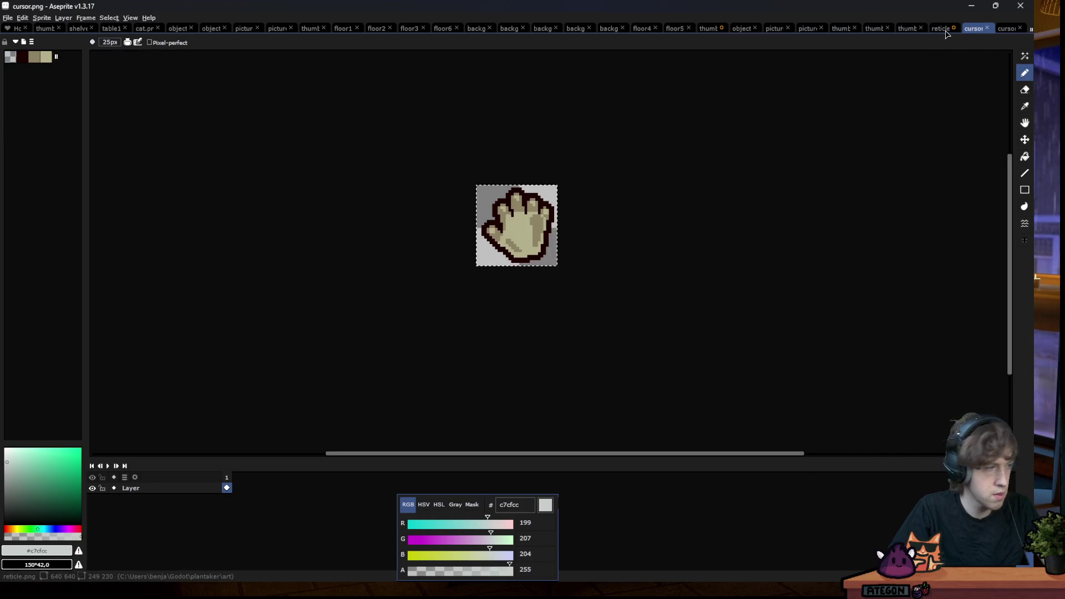
{"action": "left_click", "coordinate": [941, 28]}
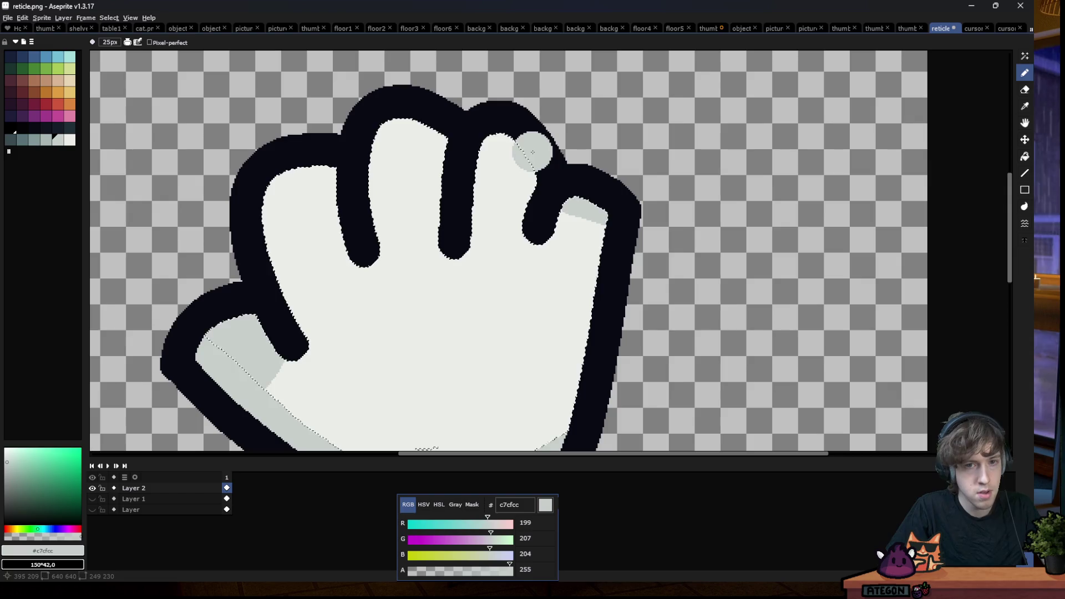
{"action": "left_click", "coordinate": [972, 28]}
{"action": "left_click", "coordinate": [940, 29]}
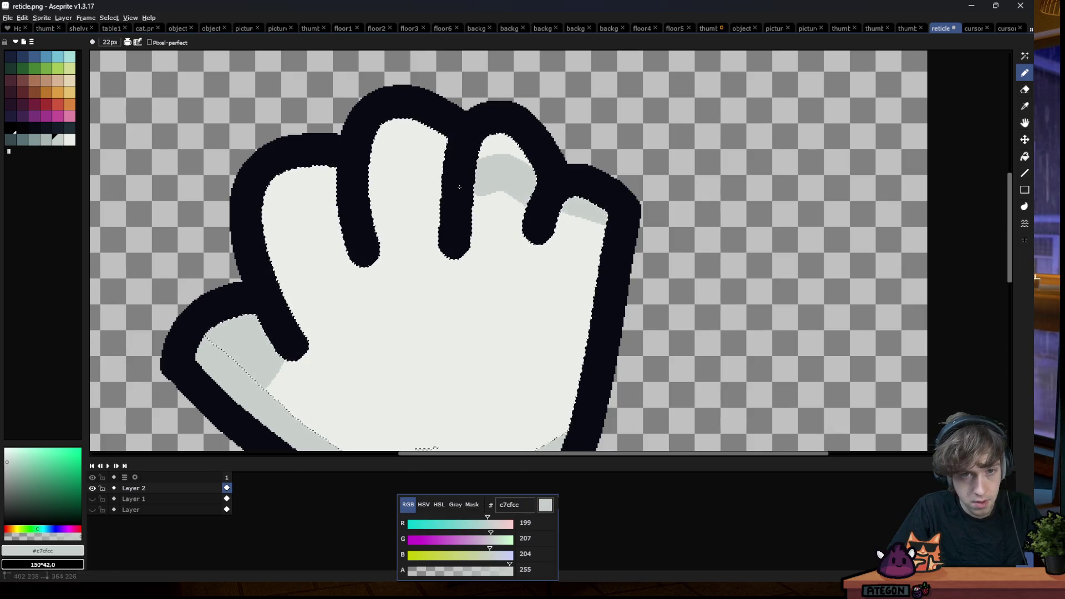
{"action": "left_click", "coordinate": [972, 28]}
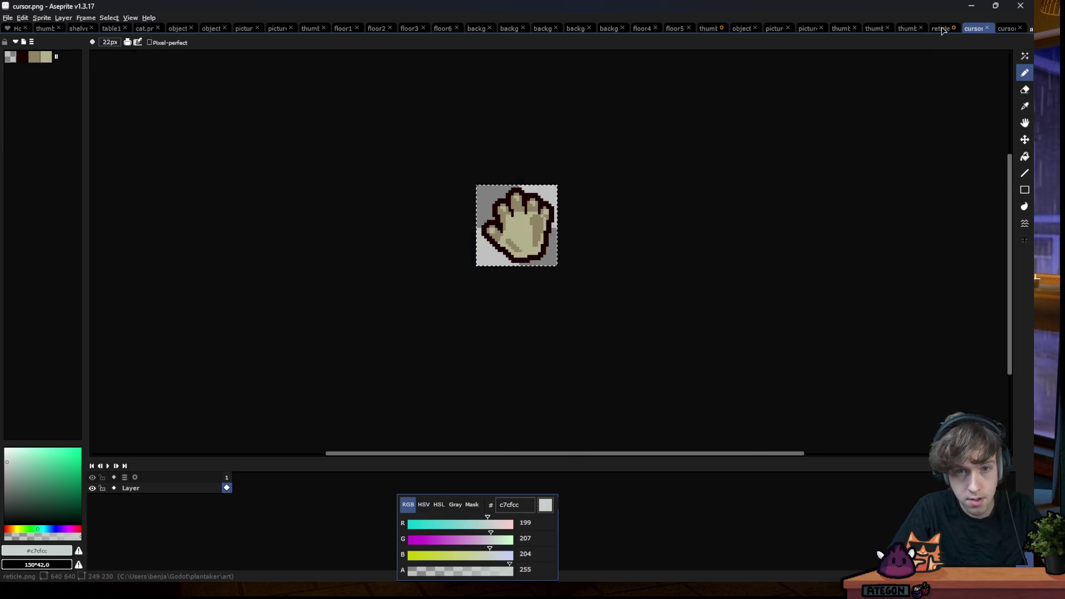
{"action": "left_click", "coordinate": [941, 28]}
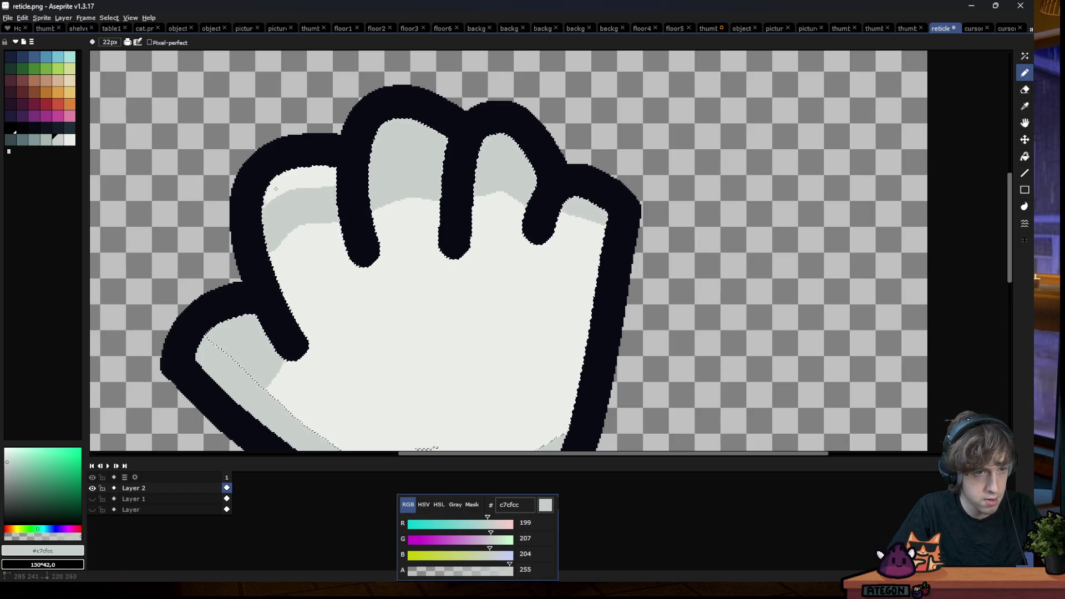
{"action": "key", "text": "m"}
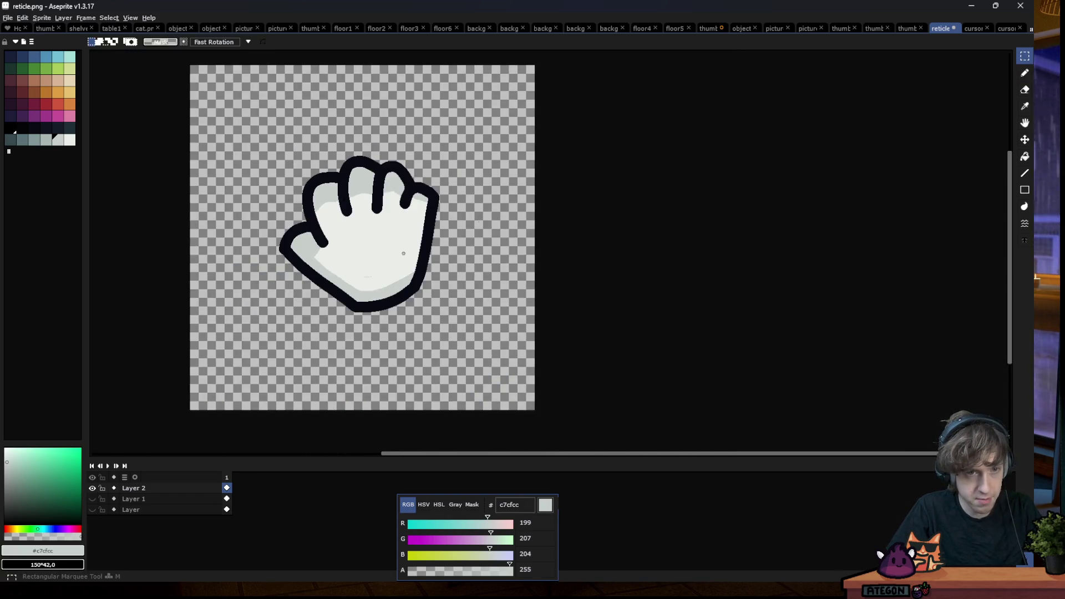
{"action": "scroll", "coordinate": [367, 277], "scroll_direction": "down", "scroll_amount": 2}
{"action": "scroll", "coordinate": [374, 262], "scroll_direction": "down", "scroll_amount": 1}
{"action": "scroll", "coordinate": [383, 252], "scroll_direction": "up", "scroll_amount": 2}
{"action": "scroll", "coordinate": [381, 252], "scroll_direction": "up", "scroll_amount": 3}
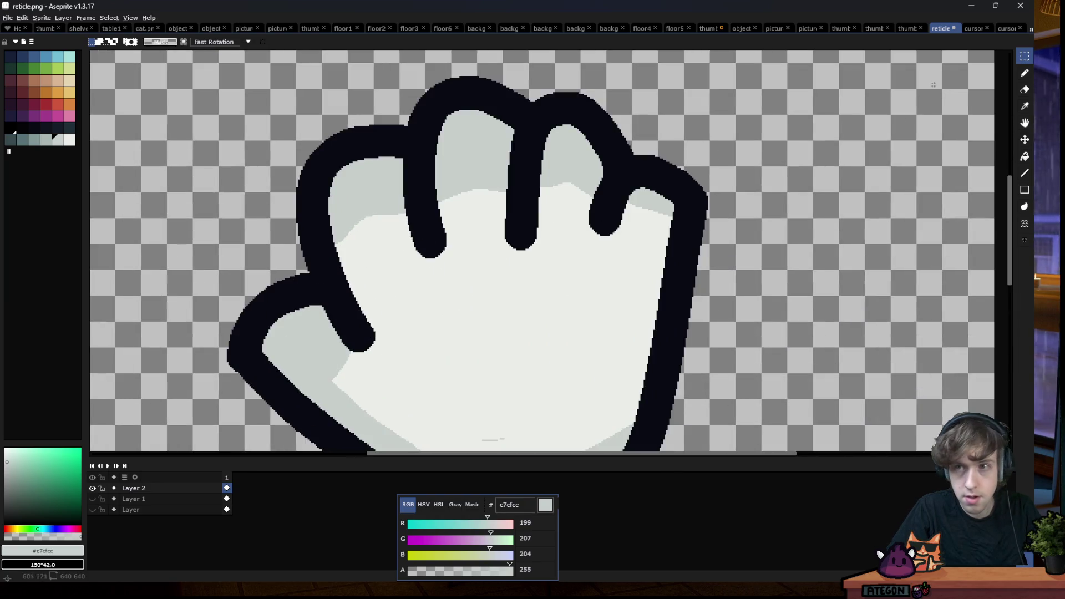
Extend the grey shading down the leftmost finger
{"action": "left_click", "coordinate": [973, 29]}
{"action": "scroll", "coordinate": [397, 237], "scroll_direction": "up", "scroll_amount": 1}
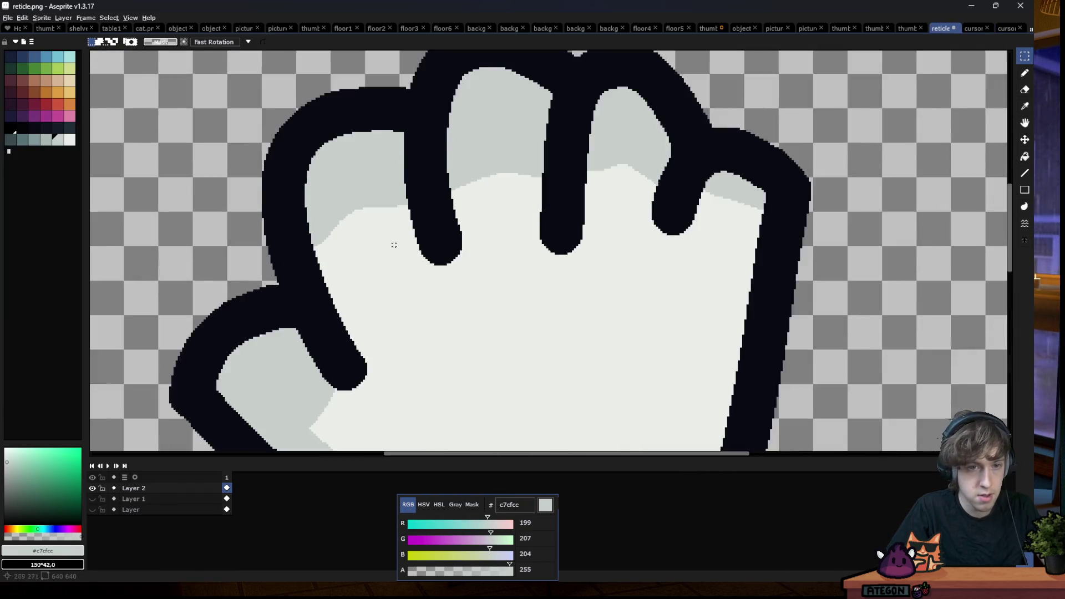
{"action": "scroll", "coordinate": [398, 214], "scroll_direction": "up", "scroll_amount": 1}
{"action": "key", "text": "b"}
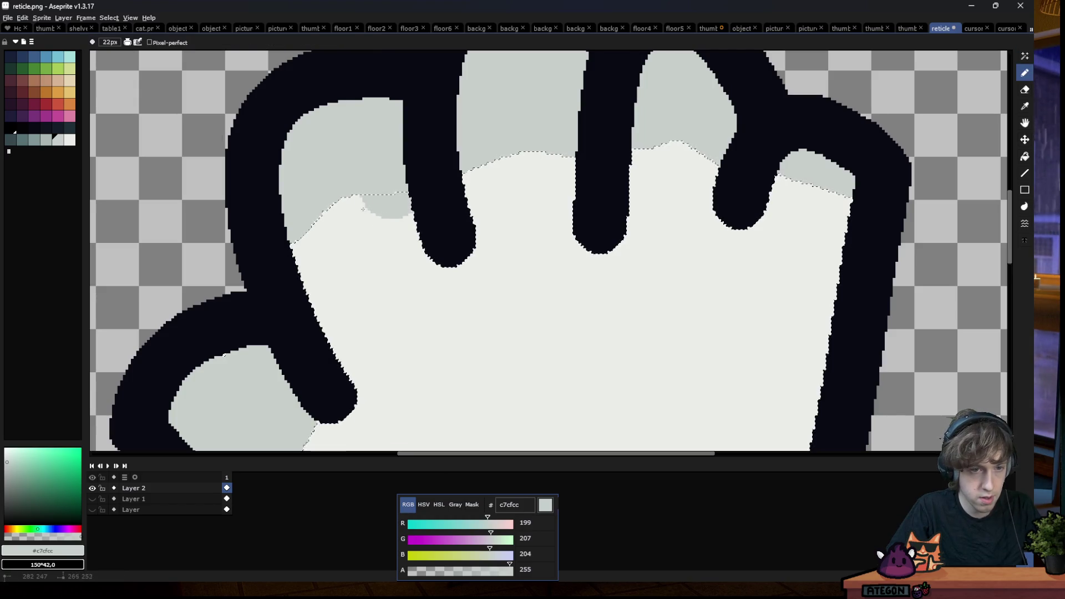
{"action": "left_click_drag", "start_coordinate": [366, 212], "coordinate": [322, 194]}
{"action": "scroll", "coordinate": [322, 195], "scroll_direction": "down", "scroll_amount": 1}
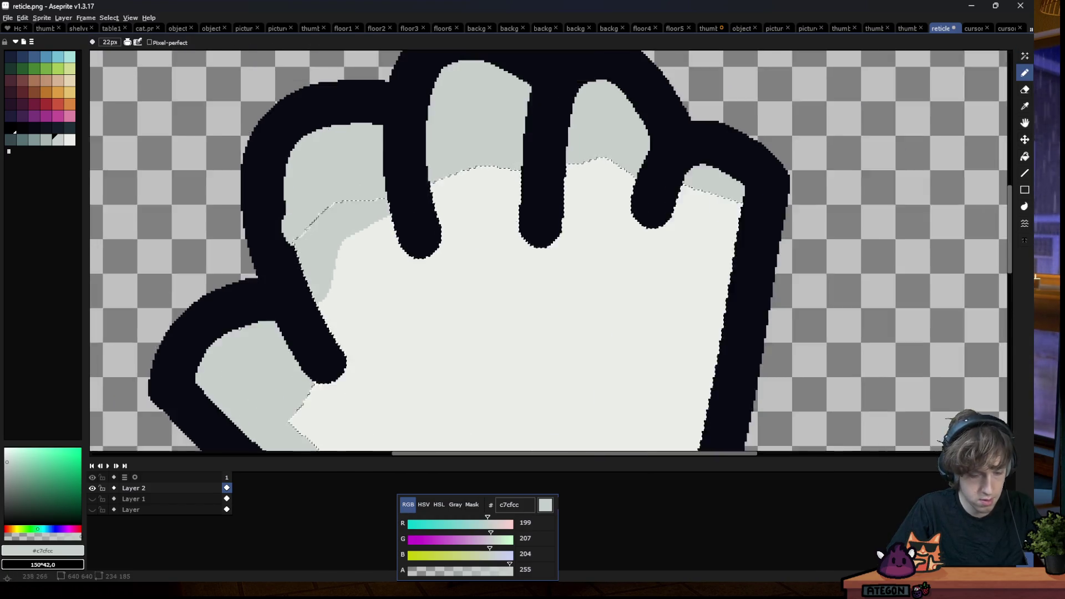
{"action": "scroll", "coordinate": [350, 233], "scroll_direction": "down", "scroll_amount": 2}
{"action": "key", "text": "m"}
{"action": "scroll", "coordinate": [409, 306], "scroll_direction": "down", "scroll_amount": 1}
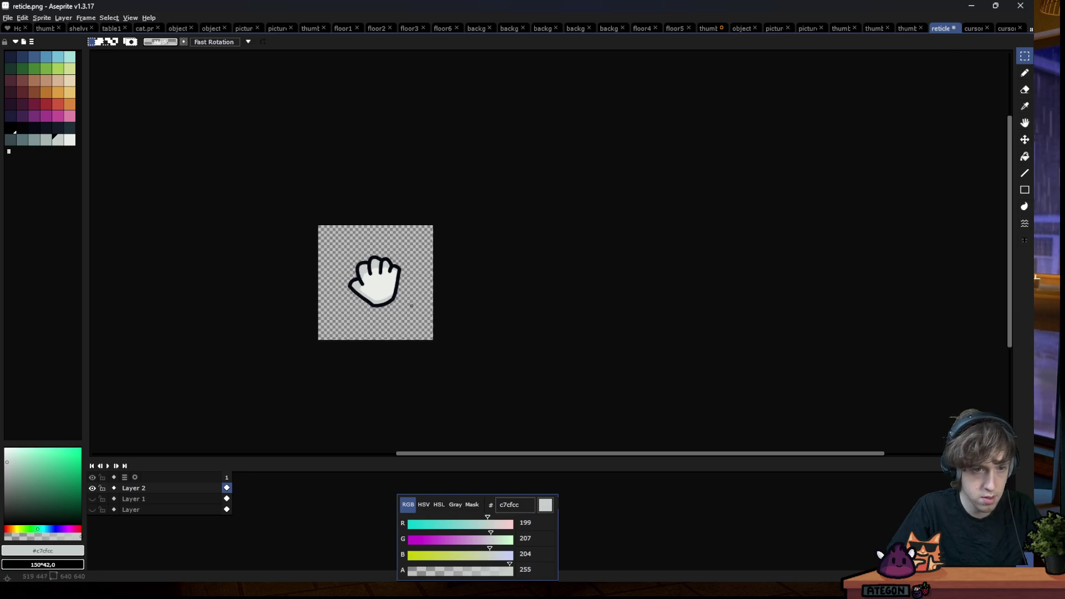
{"action": "scroll", "coordinate": [359, 284], "scroll_direction": "up", "scroll_amount": 3}
Select the off-white fill and repaint ebede9 over the excess fingertip shading
{"action": "key", "text": "w"}
{"action": "left_click", "coordinate": [436, 221]}
{"action": "key", "text": "b"}
{"action": "left_click", "coordinate": [408, 249], "text": "alt"}
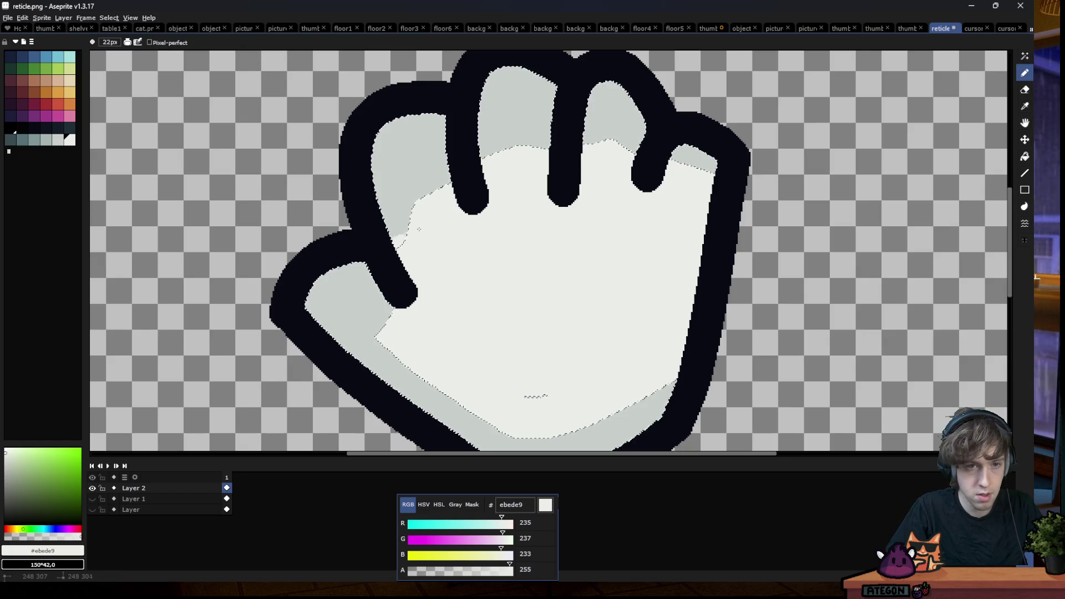
{"action": "mouse_move", "coordinate": [408, 250]}
{"action": "left_mouse_down"}
{"action": "mouse_move", "coordinate": [388, 239]}
{"action": "mouse_move", "coordinate": [537, 122]}
{"action": "mouse_move", "coordinate": [580, 136]}
{"action": "mouse_move", "coordinate": [620, 205]}
{"action": "left_mouse_up"}
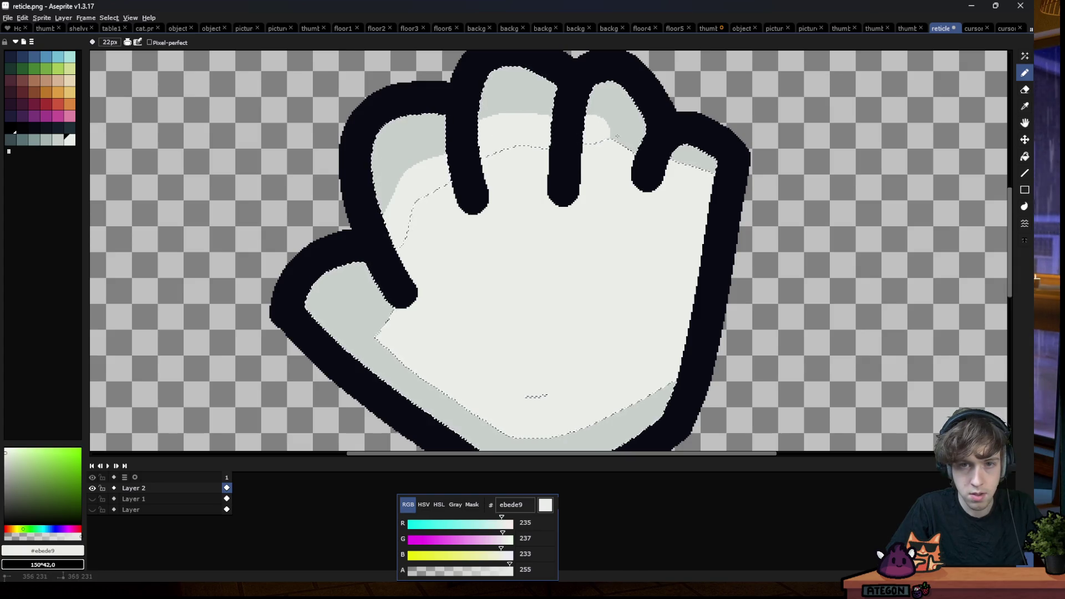
{"action": "scroll", "coordinate": [621, 205], "scroll_direction": "down", "scroll_amount": 3}
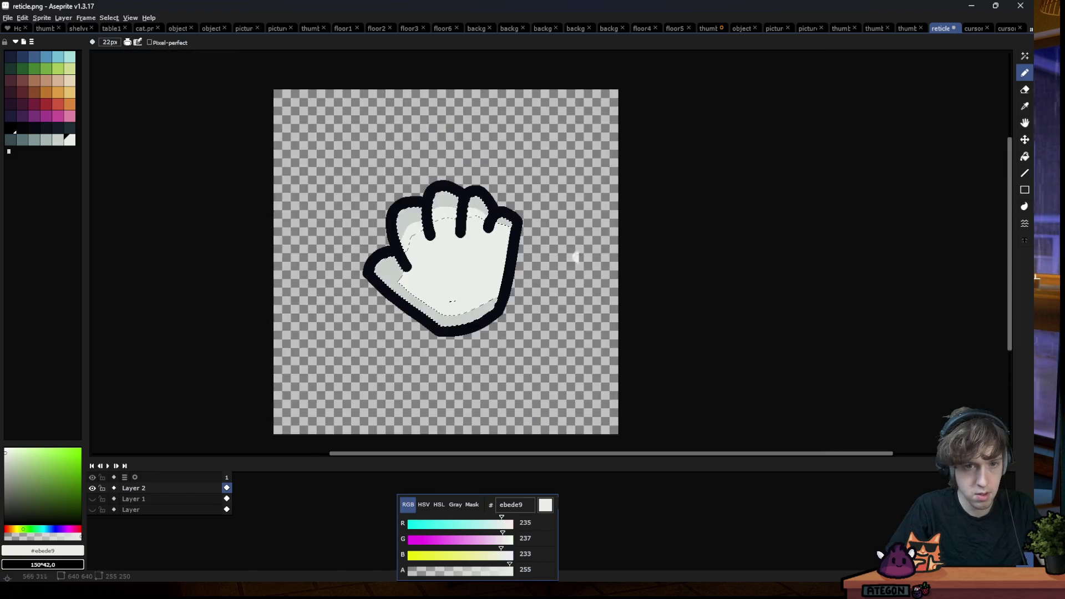
{"action": "key", "text": "m"}
{"action": "scroll", "coordinate": [551, 255], "scroll_direction": "down", "scroll_amount": 1}
{"action": "scroll", "coordinate": [450, 283], "scroll_direction": "down", "scroll_amount": 1}
{"action": "scroll", "coordinate": [541, 275], "scroll_direction": "up", "scroll_amount": 5}
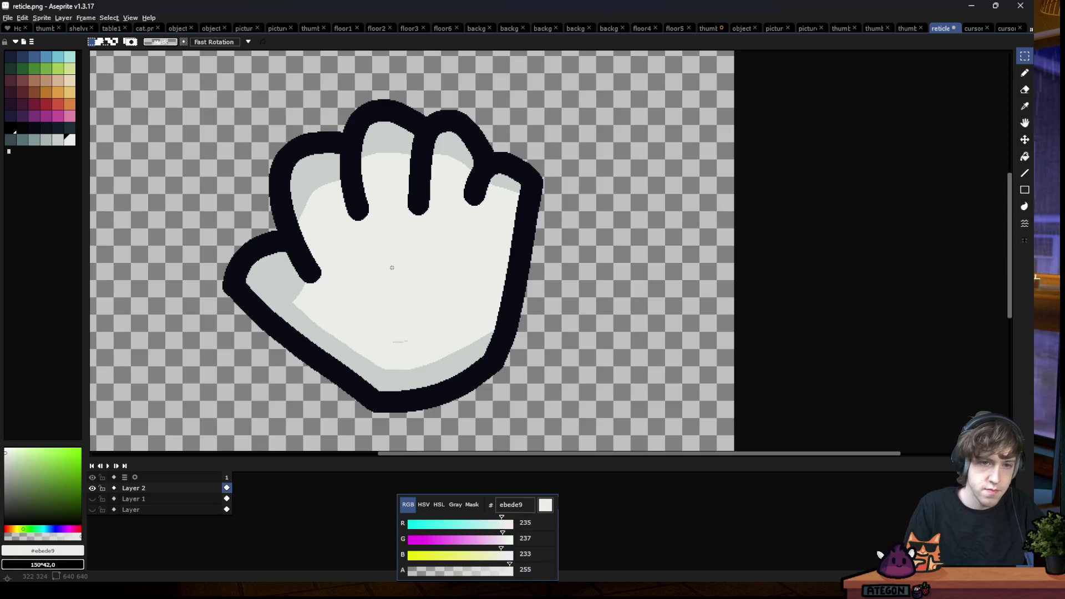
{"action": "scroll", "coordinate": [377, 310], "scroll_direction": "down", "scroll_amount": 4}
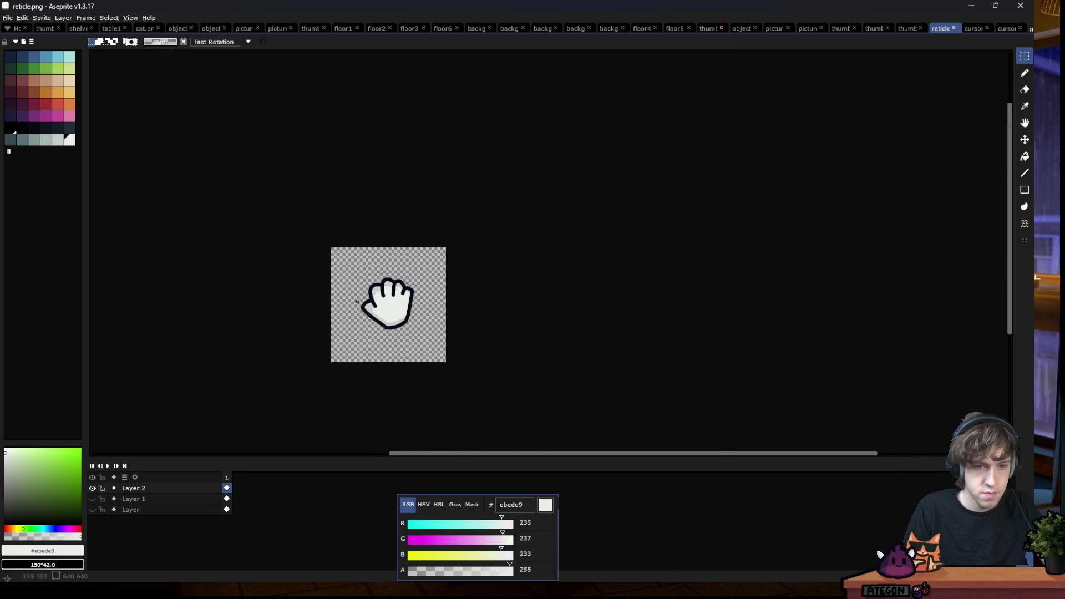
{"action": "scroll", "coordinate": [367, 310], "scroll_direction": "up", "scroll_amount": 2}
{"action": "scroll", "coordinate": [368, 310], "scroll_direction": "up", "scroll_amount": 2}
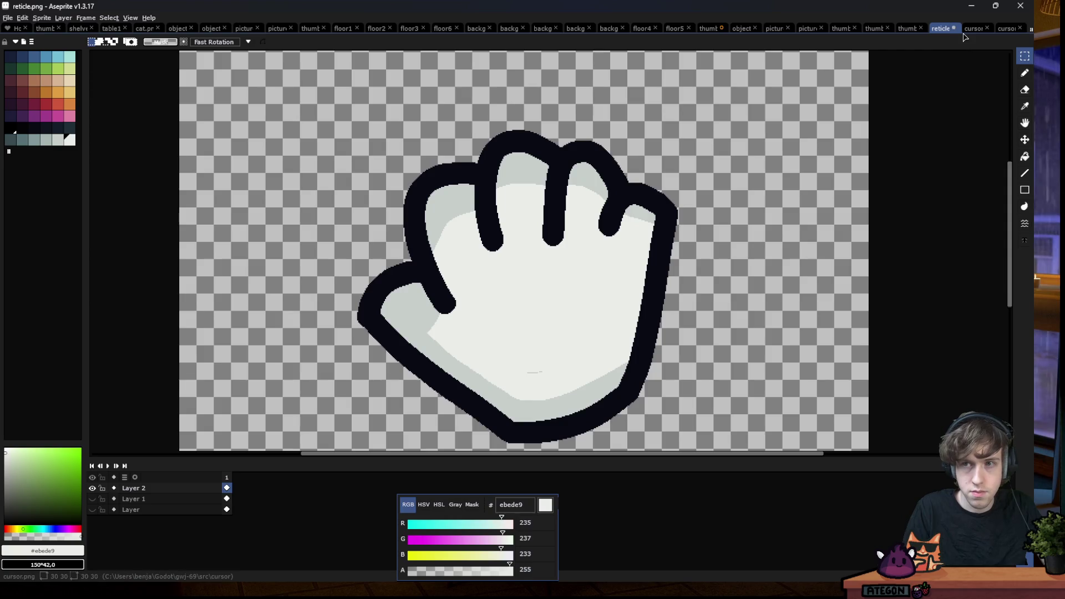
Start Save As from the File menu for the finished hand sprite
{"action": "left_click", "coordinate": [7, 18]}
{"action": "key", "text": "Return"}
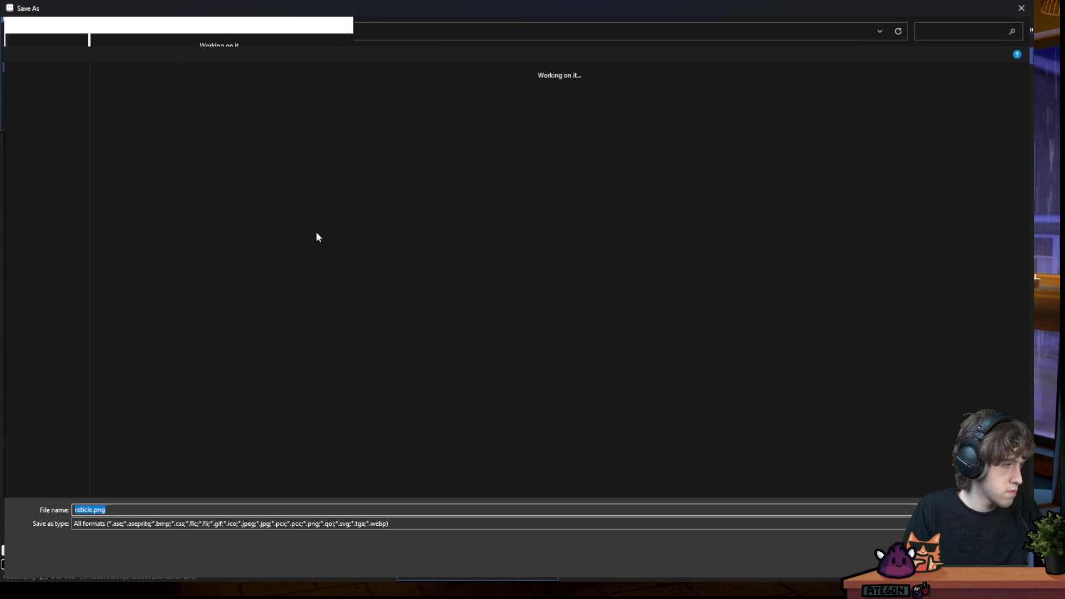
{"action": "type", "text": "cur"}
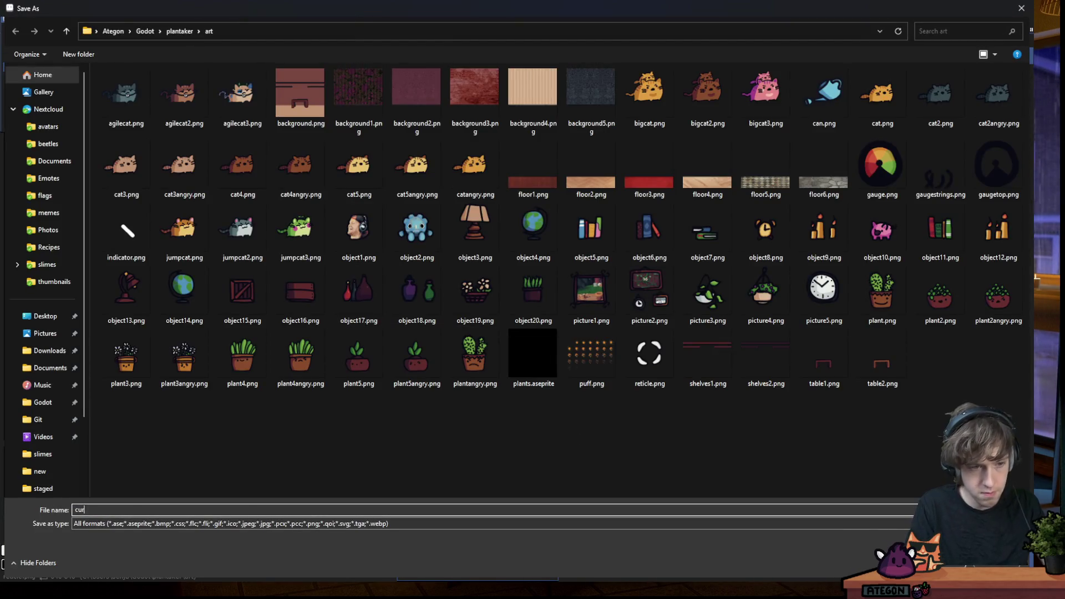
{"action": "type", "text": "sor."}
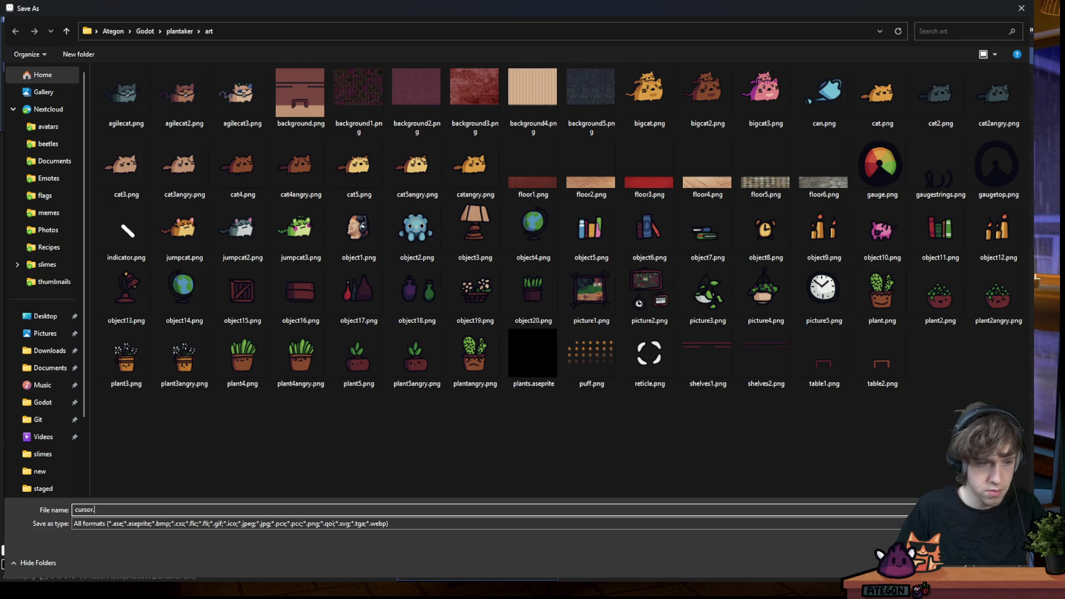
{"action": "type", "text": "png"}
Confirm saving the hand drawing as cursor.png in the art folder
{"action": "key", "text": "Return"}
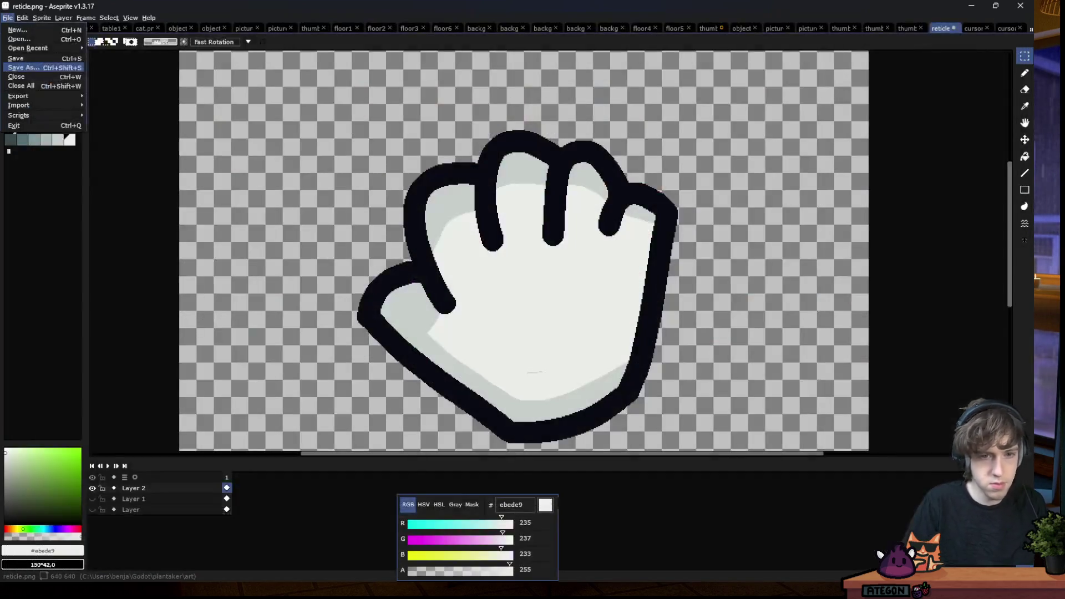
{"action": "left_click", "coordinate": [969, 28]}
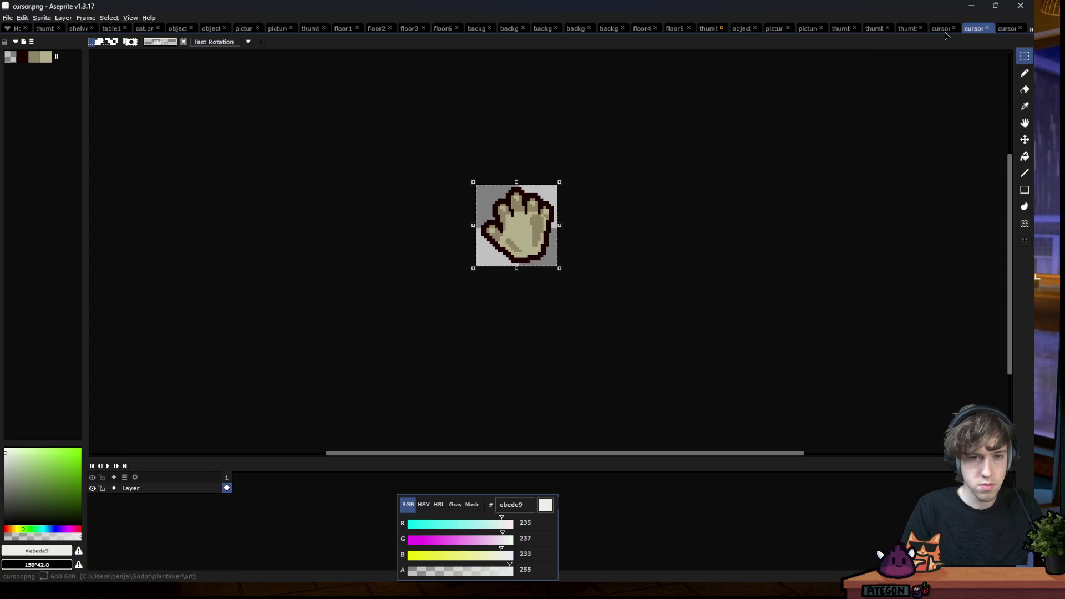
{"action": "left_click", "coordinate": [942, 29]}
{"action": "key", "text": "b"}
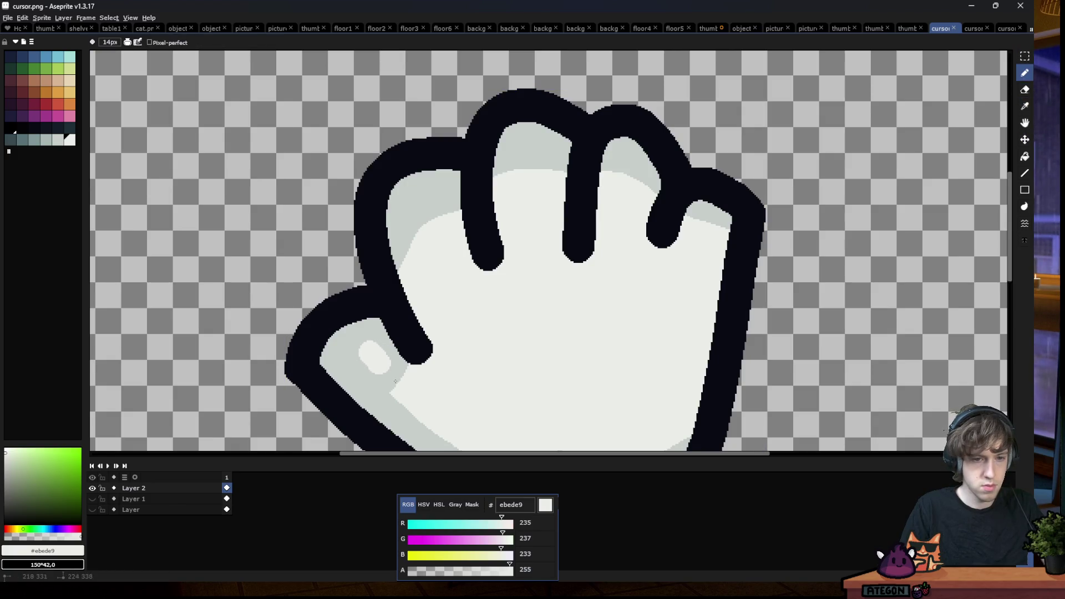
{"action": "left_click", "coordinate": [439, 192]}
{"action": "left_click", "coordinate": [546, 151]}
{"action": "key", "text": "minus"}
{"action": "key", "text": "minus"}
{"action": "key", "text": "minus"}
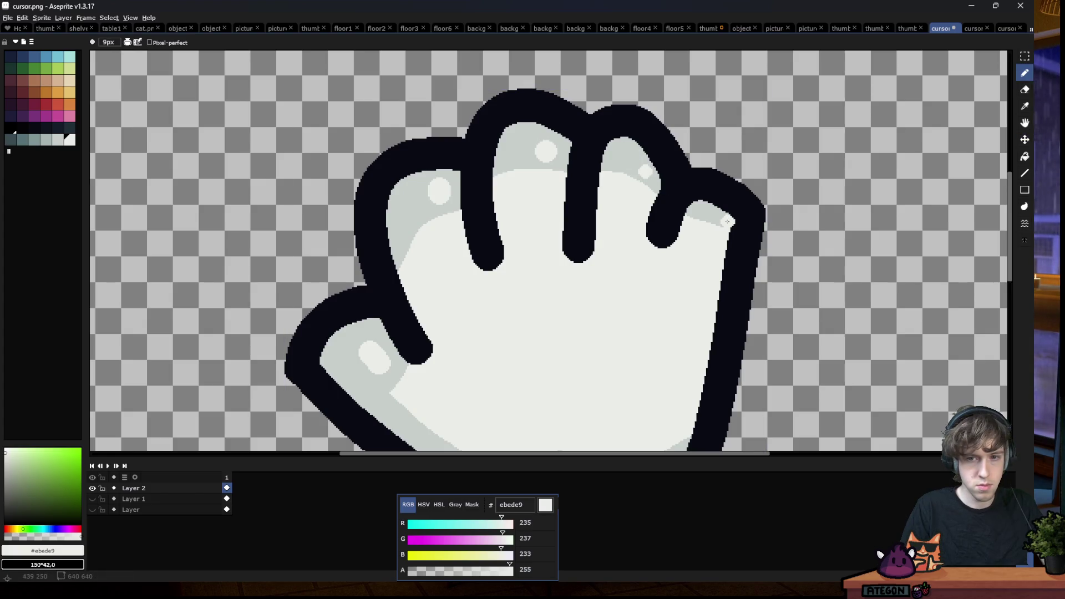
{"action": "scroll", "coordinate": [533, 374], "scroll_direction": "down", "scroll_amount": 5}
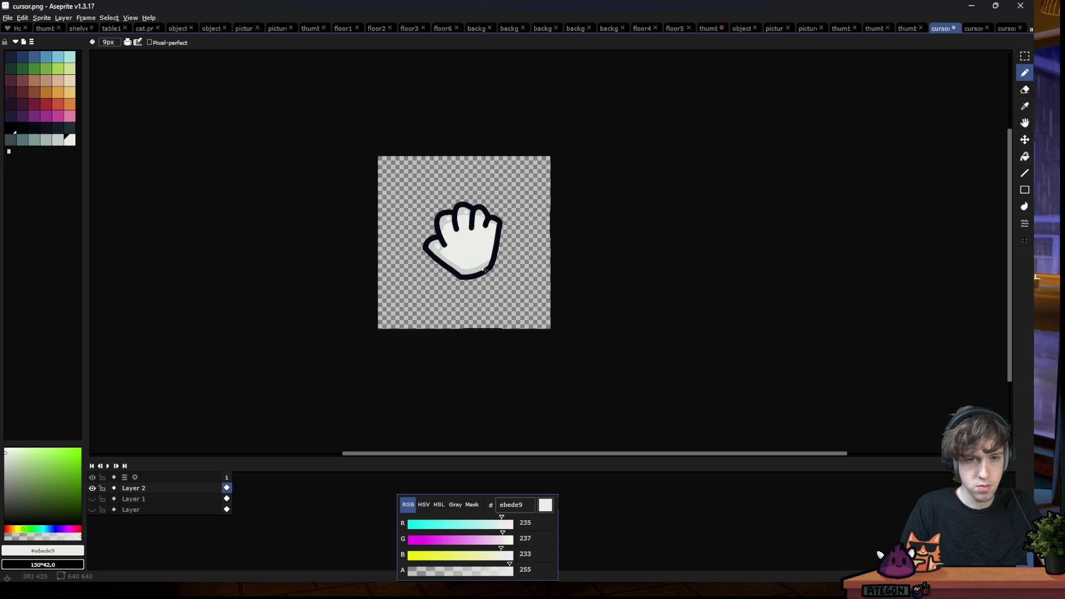
{"action": "scroll", "coordinate": [477, 252], "scroll_direction": "up", "scroll_amount": 3}
{"action": "scroll", "coordinate": [476, 252], "scroll_direction": "up", "scroll_amount": 2}
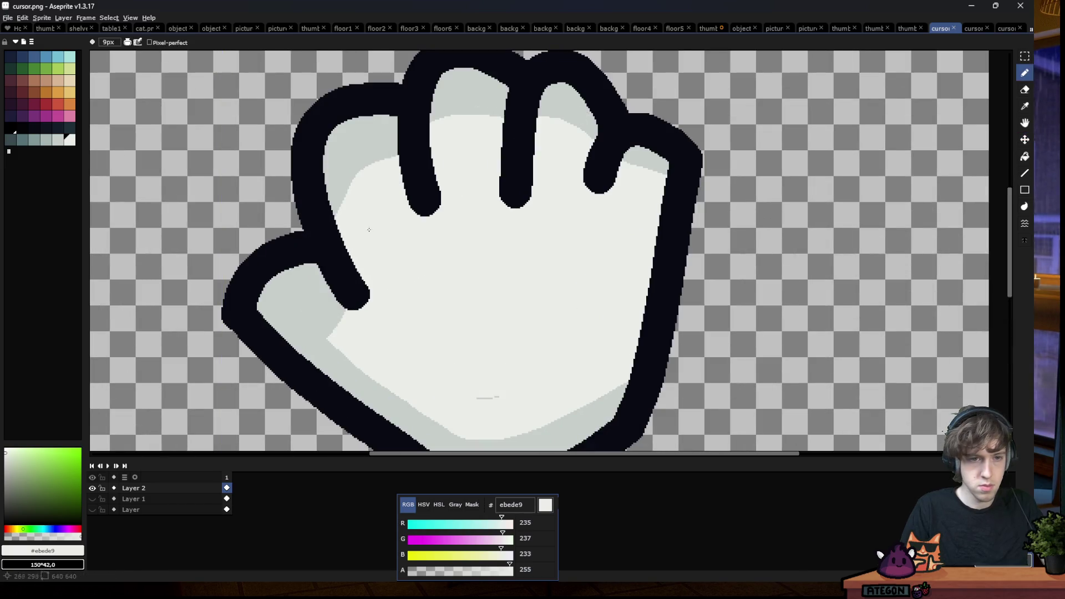
{"action": "left_click", "coordinate": [471, 116], "text": "alt"}
{"action": "left_click", "coordinate": [972, 29]}
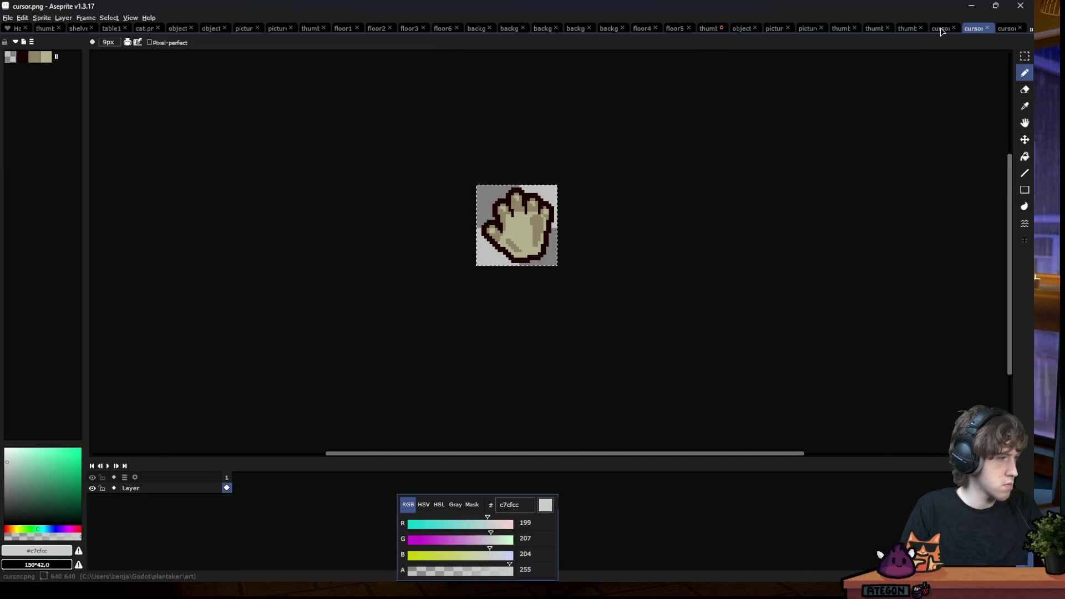
{"action": "left_click", "coordinate": [941, 29]}
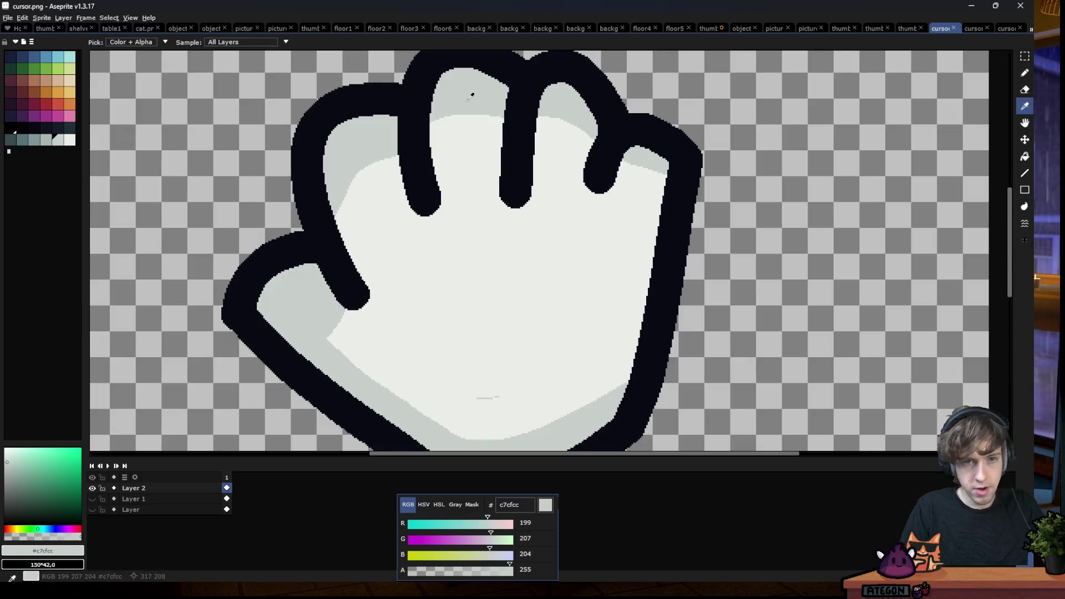
{"action": "left_click", "coordinate": [972, 29]}
{"action": "scroll", "coordinate": [830, 111], "scroll_direction": "up", "scroll_amount": 1}
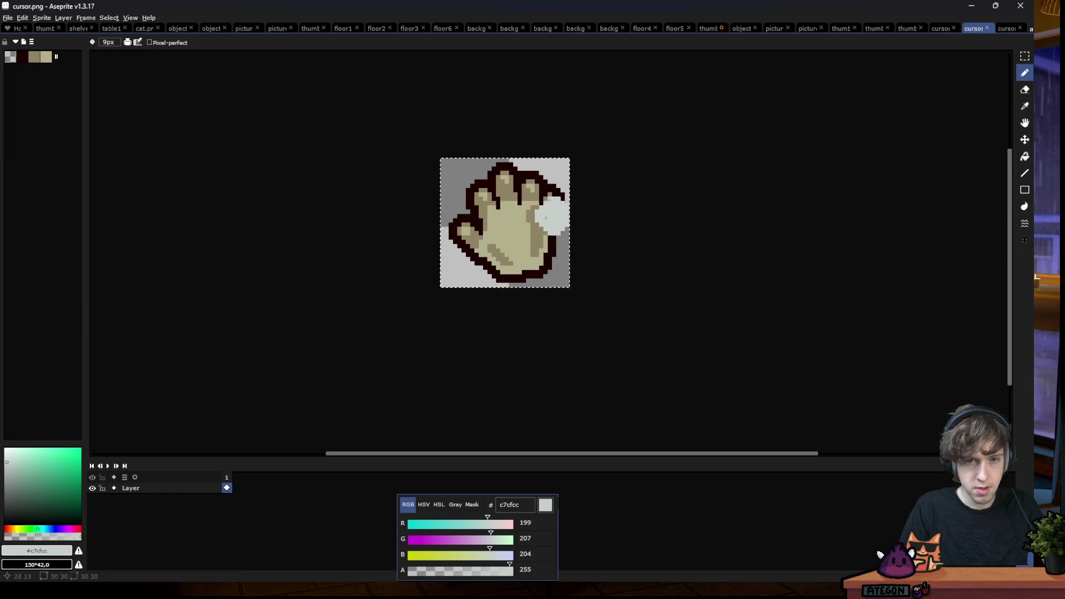
{"action": "scroll", "coordinate": [831, 110], "scroll_direction": "up", "scroll_amount": 1}
{"action": "key", "text": "ctrl+shift+Tab"}
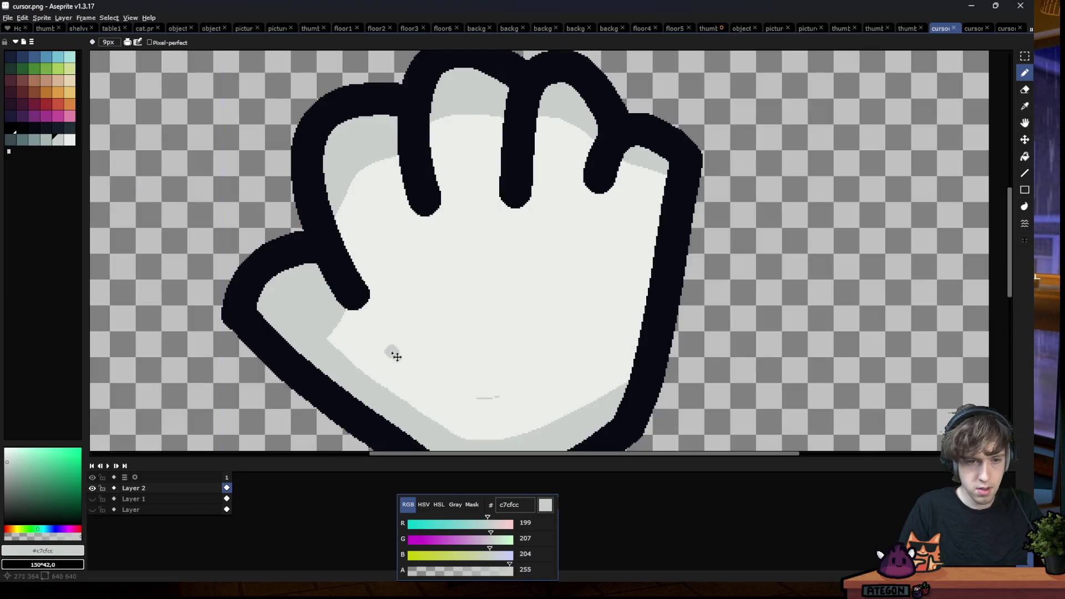
Paint a light grey highlight across the lower palm with an enlarged brush, undoing a trial stroke
{"action": "key", "text": "b"}
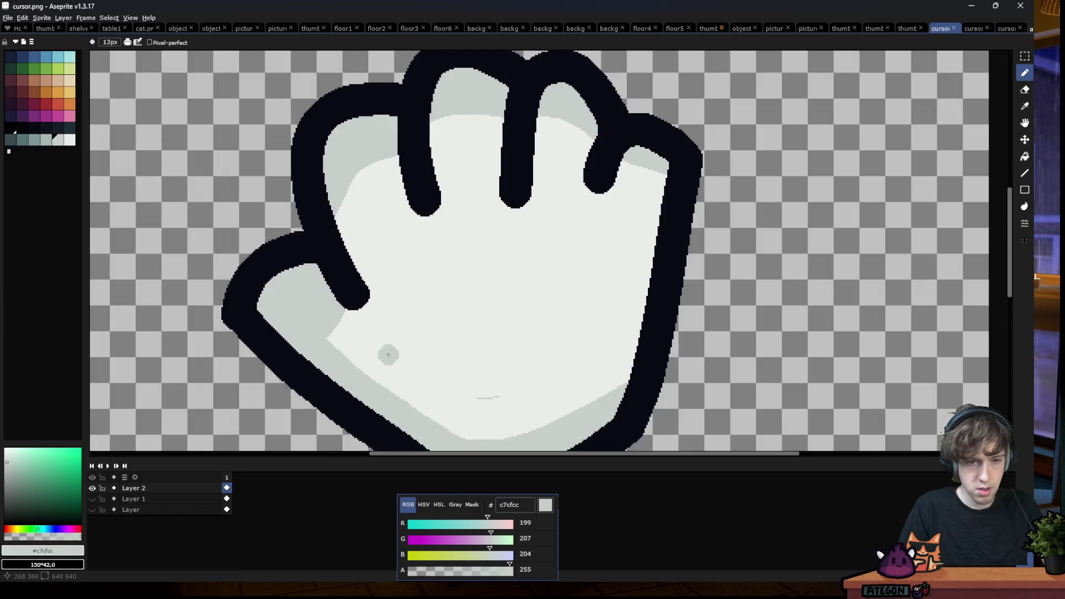
{"action": "left_click_drag", "start_coordinate": [385, 346], "coordinate": [476, 391]}
{"action": "key", "text": "ctrl+z"}
{"action": "key", "text": "plus"}
{"action": "key", "text": "plus"}
{"action": "key", "text": "plus"}
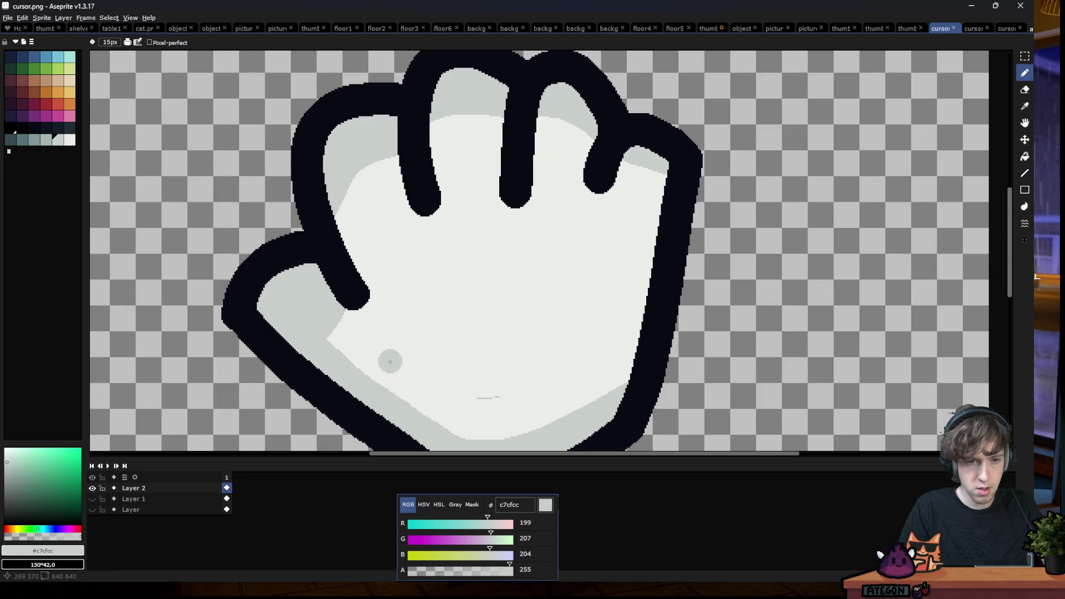
{"action": "left_click_drag", "start_coordinate": [384, 350], "coordinate": [470, 405]}
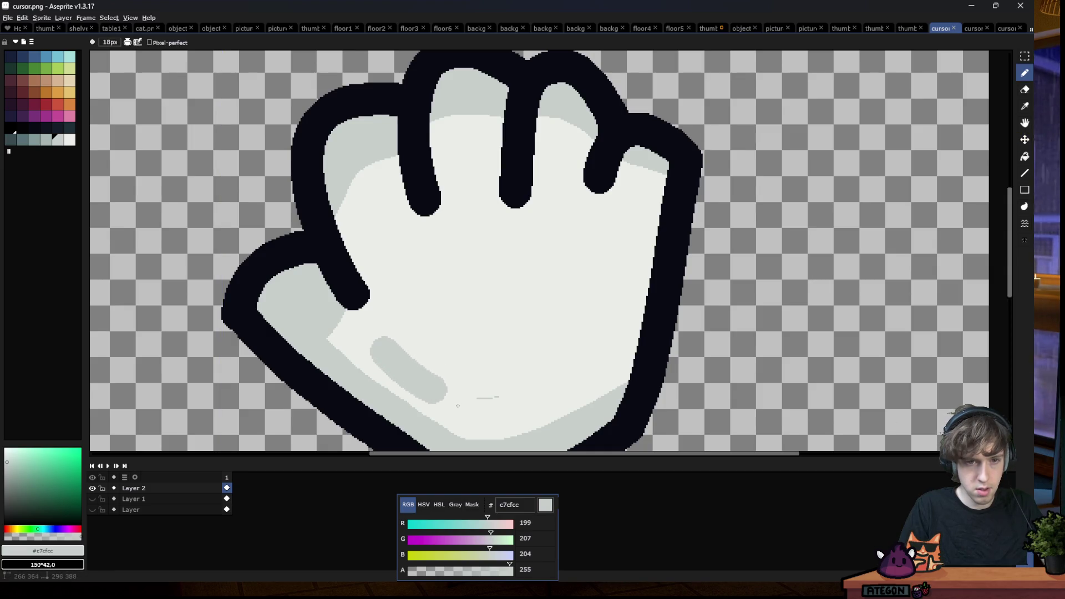
Check the reference, then paint a vertical grey highlight down the palm's right side, redoing a stray mark
{"action": "left_click", "coordinate": [974, 28]}
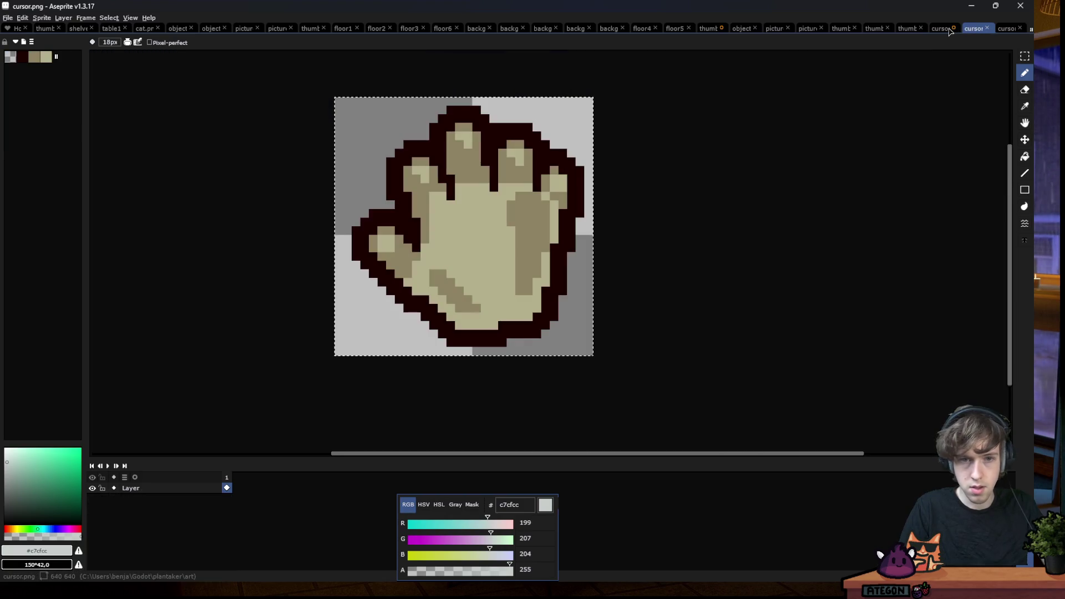
{"action": "left_click", "coordinate": [940, 29]}
{"action": "mouse_move", "coordinate": [573, 221]}
{"action": "left_mouse_down"}
{"action": "mouse_move", "coordinate": [595, 358]}
{"action": "mouse_move", "coordinate": [601, 312]}
{"action": "left_mouse_up"}
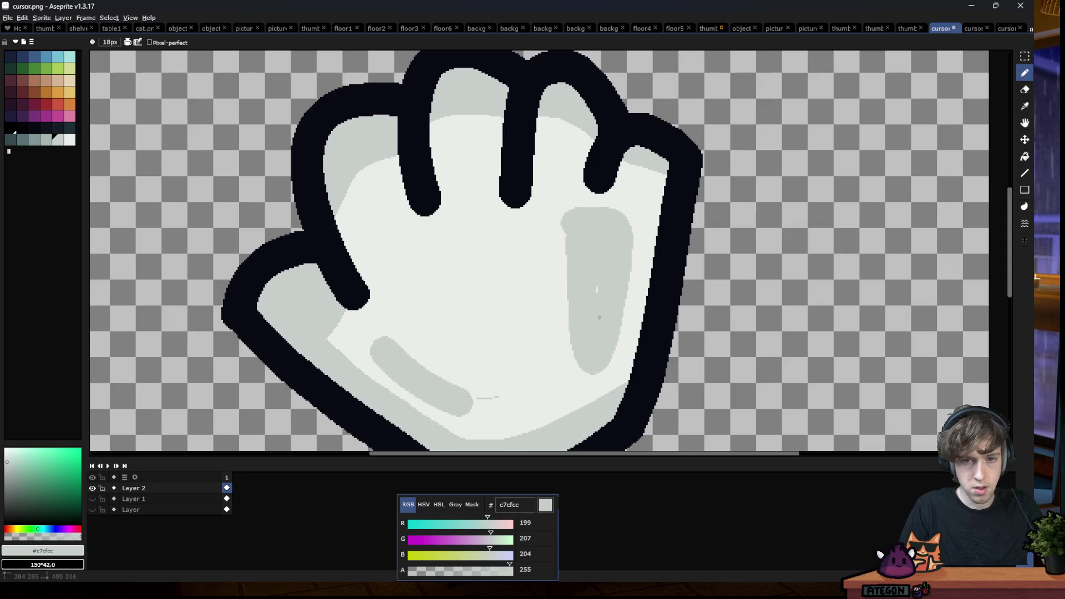
{"action": "scroll", "coordinate": [329, 308], "scroll_direction": "down", "scroll_amount": 5}
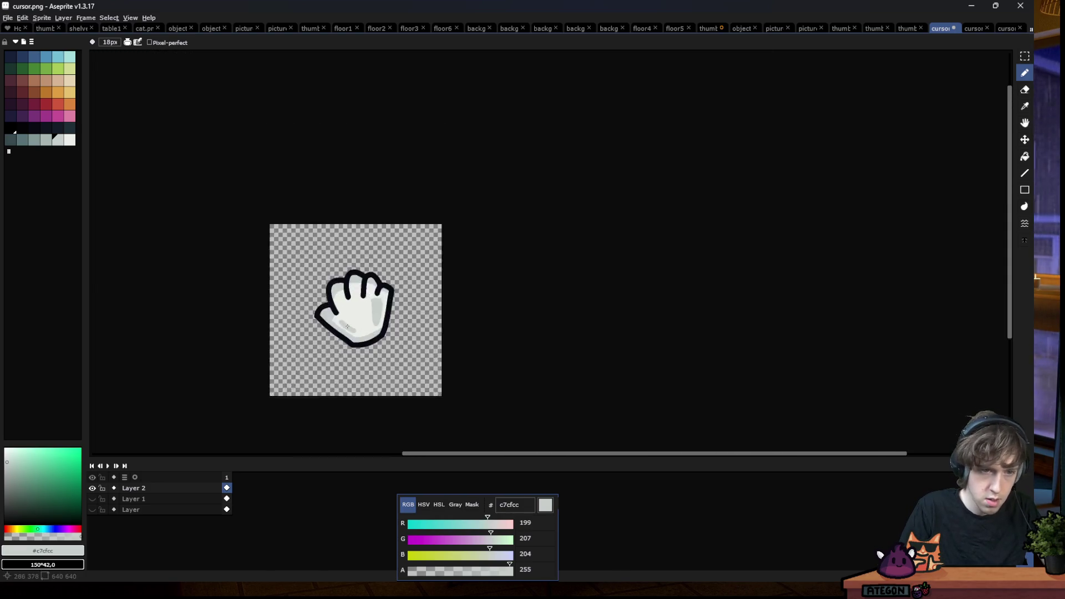
{"action": "scroll", "coordinate": [358, 307], "scroll_direction": "up", "scroll_amount": 3}
{"action": "key", "text": "v"}
{"action": "key", "text": "ctrl+z"}
{"action": "scroll", "coordinate": [427, 308], "scroll_direction": "up", "scroll_amount": 2}
{"action": "key", "text": "b"}
{"action": "left_click_drag", "start_coordinate": [432, 224], "coordinate": [450, 326]}
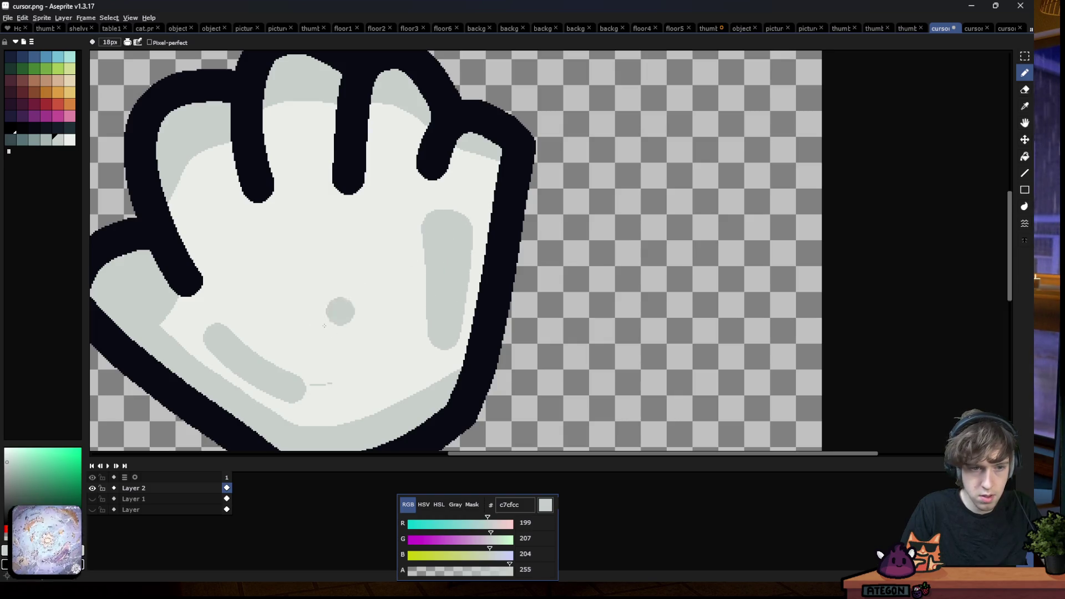
{"action": "scroll", "coordinate": [299, 359], "scroll_direction": "down", "scroll_amount": 5}
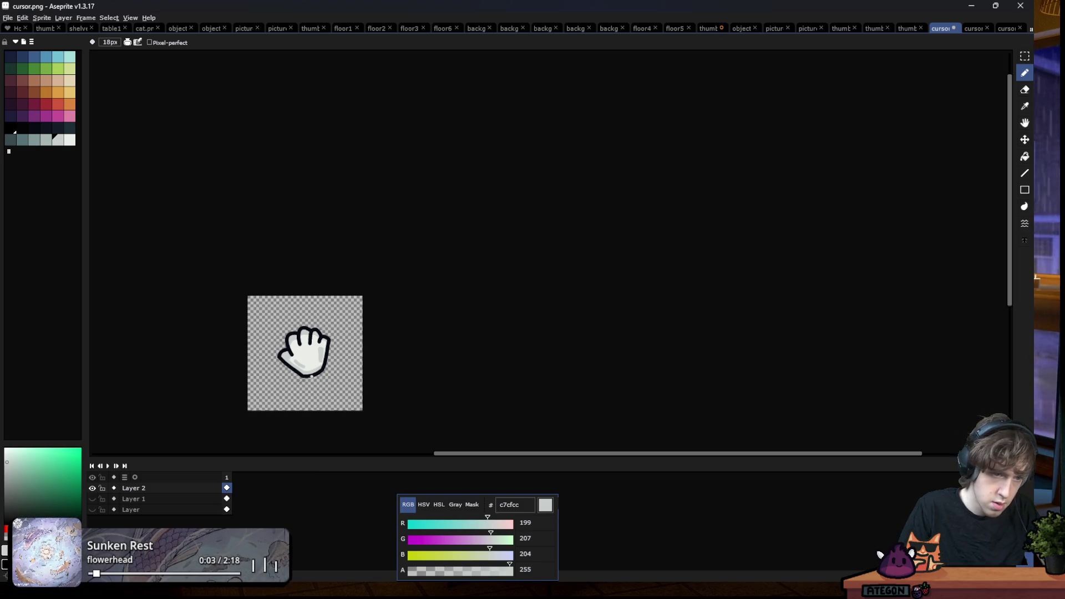
{"action": "scroll", "coordinate": [277, 385], "scroll_direction": "up", "scroll_amount": 2}
{"action": "scroll", "coordinate": [288, 381], "scroll_direction": "down", "scroll_amount": 1}
{"action": "scroll", "coordinate": [304, 344], "scroll_direction": "up", "scroll_amount": 1}
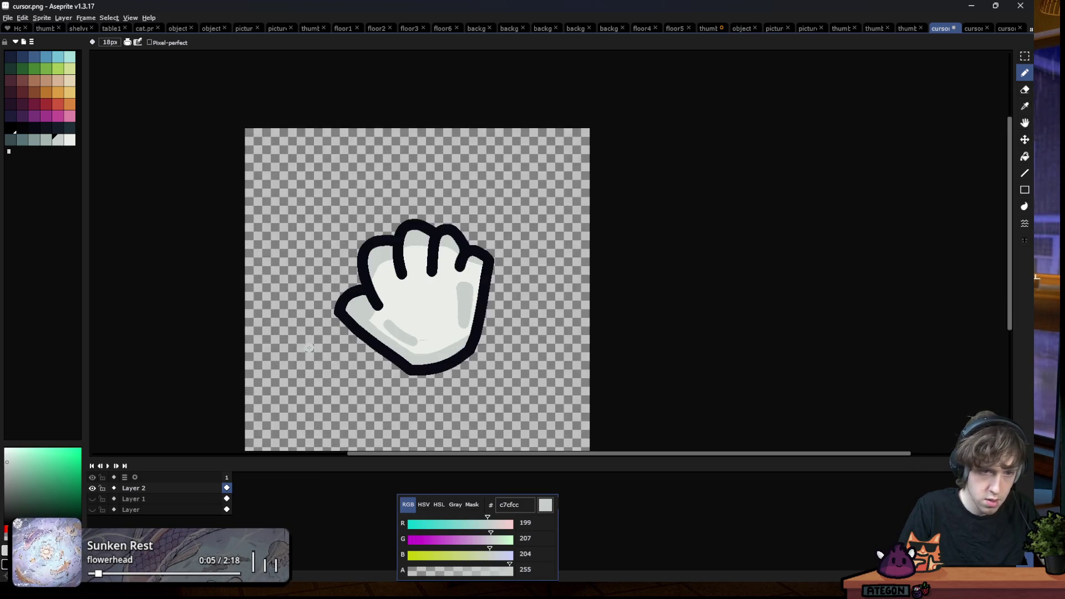
{"action": "scroll", "coordinate": [408, 317], "scroll_direction": "down", "scroll_amount": 3}
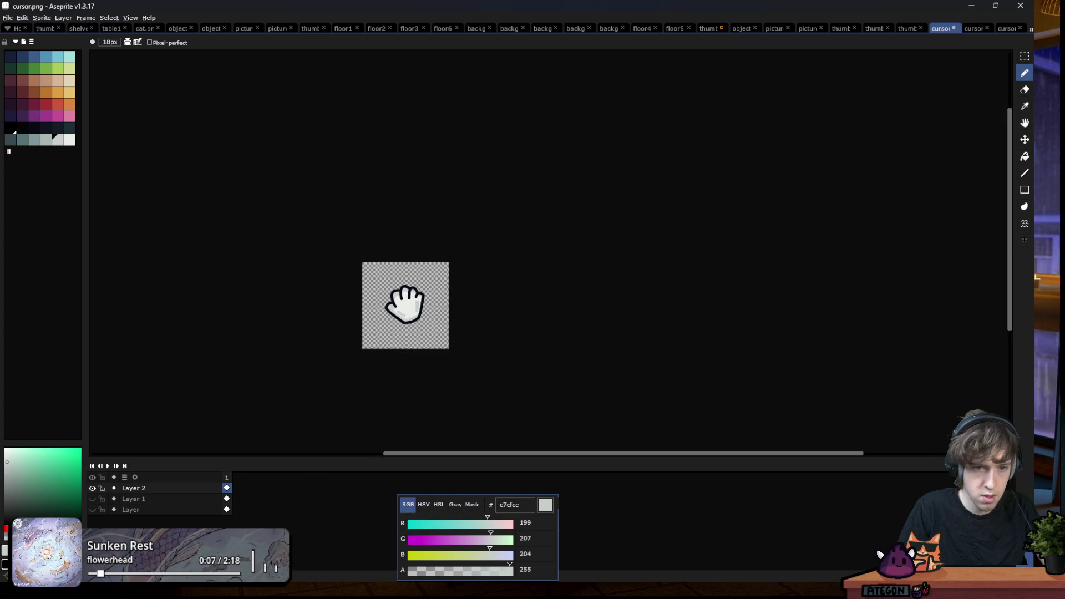
{"action": "scroll", "coordinate": [387, 316], "scroll_direction": "up", "scroll_amount": 1}
{"action": "scroll", "coordinate": [387, 316], "scroll_direction": "up", "scroll_amount": 2}
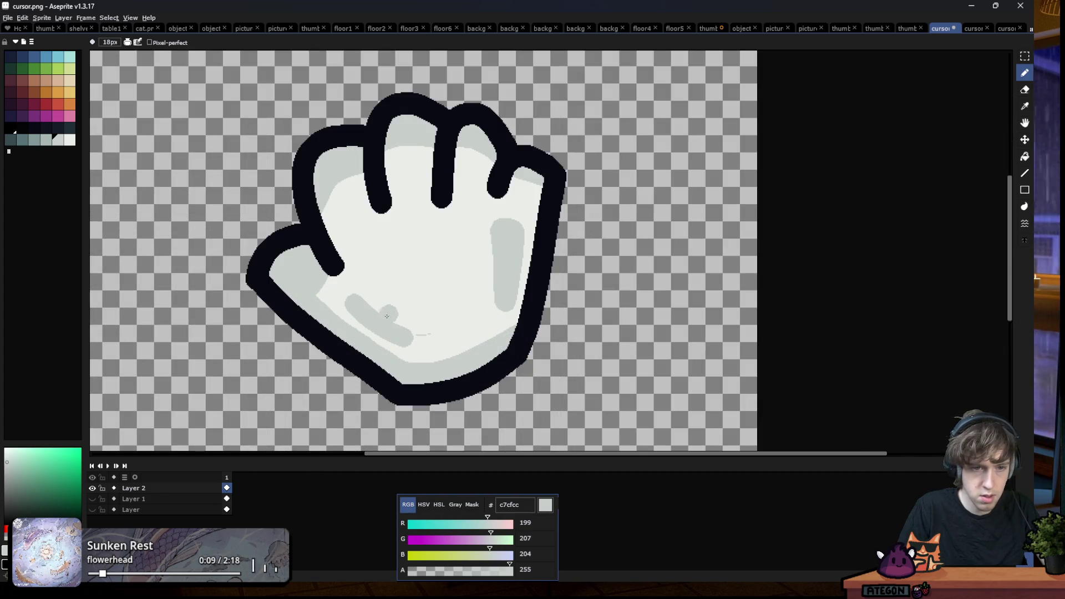
{"action": "scroll", "coordinate": [387, 317], "scroll_direction": "up", "scroll_amount": 2}
Fill the long lower-palm highlight back to off-white with the paint bucket
{"action": "left_click", "coordinate": [416, 257], "text": "alt"}
{"action": "key", "text": "g"}
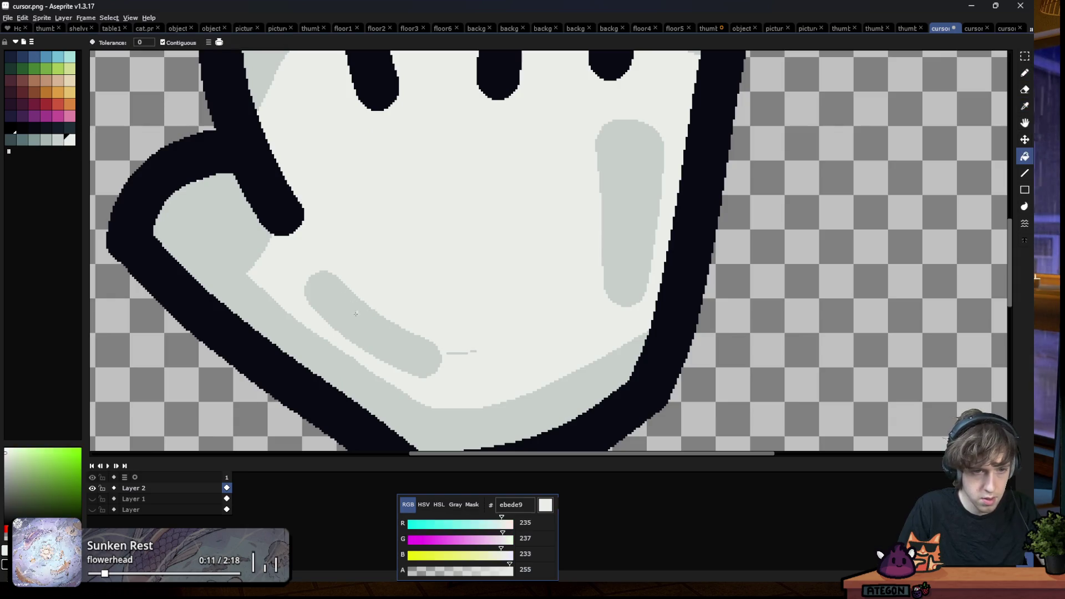
{"action": "left_click", "coordinate": [342, 328]}
{"action": "key", "text": "b"}
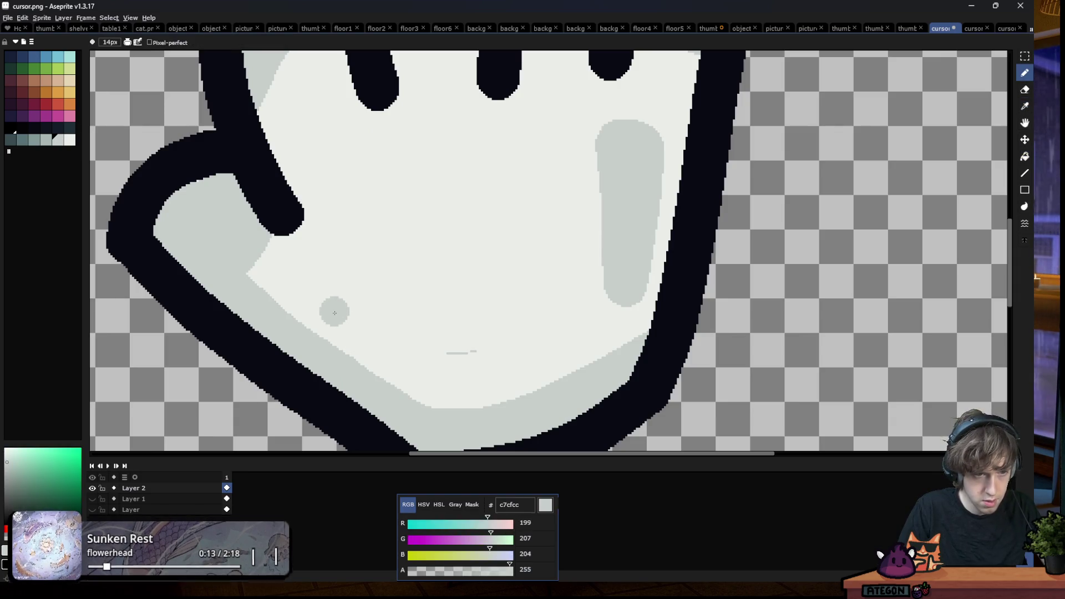
Redraw the lower-palm highlight as a shorter grey dash, then lengthen it diagonally
{"action": "left_click_drag", "start_coordinate": [325, 309], "coordinate": [385, 351]}
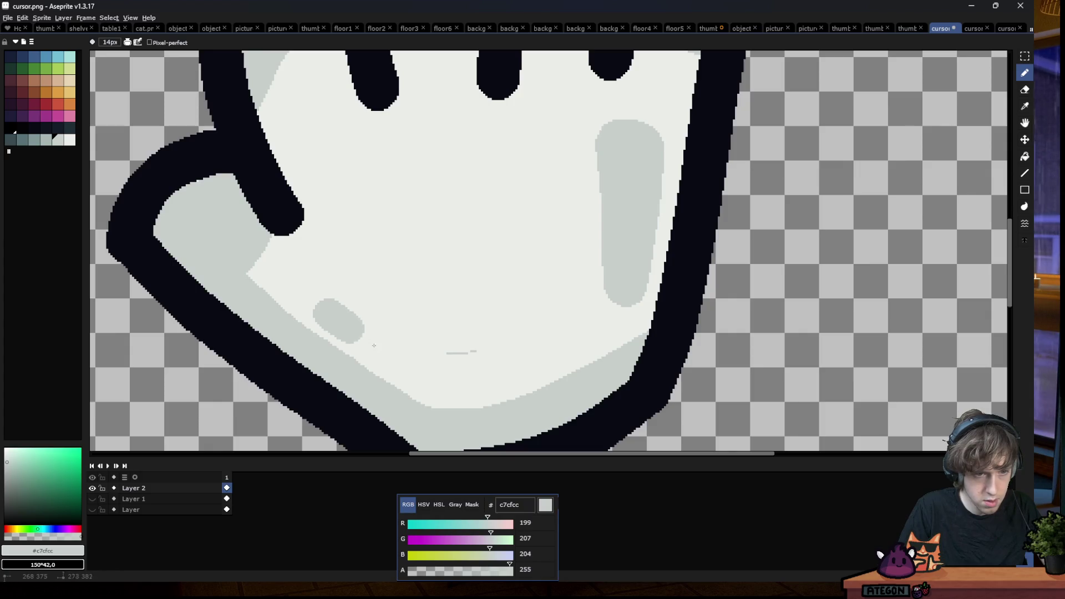
{"action": "key", "text": "ctrl+z"}
{"action": "left_click_drag", "start_coordinate": [312, 310], "coordinate": [384, 349]}
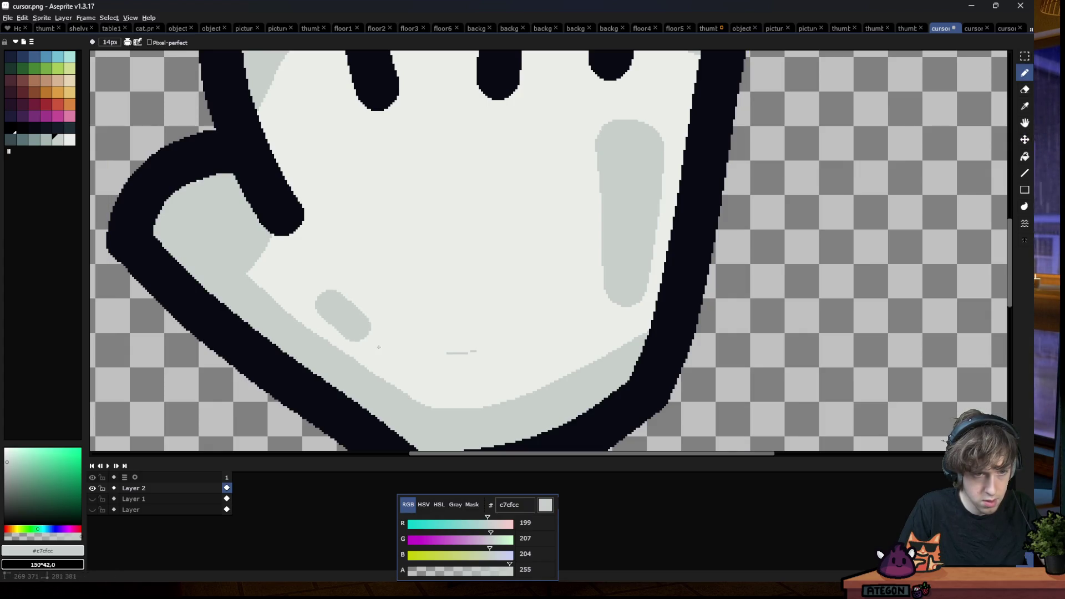
{"action": "scroll", "coordinate": [409, 360], "scroll_direction": "down", "scroll_amount": 2}
{"action": "scroll", "coordinate": [375, 354], "scroll_direction": "down", "scroll_amount": 2}
{"action": "scroll", "coordinate": [316, 346], "scroll_direction": "down", "scroll_amount": 1}
{"action": "scroll", "coordinate": [278, 343], "scroll_direction": "up", "scroll_amount": 1}
{"action": "scroll", "coordinate": [277, 342], "scroll_direction": "up", "scroll_amount": 3}
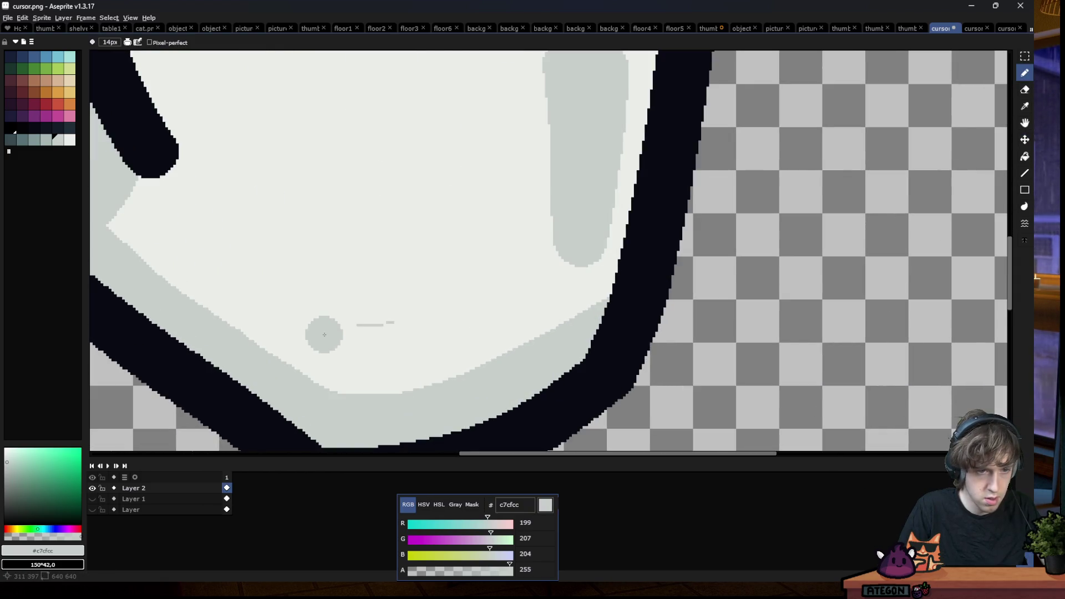
{"action": "left_click_drag", "start_coordinate": [325, 335], "coordinate": [240, 276]}
{"action": "left_click", "coordinate": [373, 349], "text": "alt"}
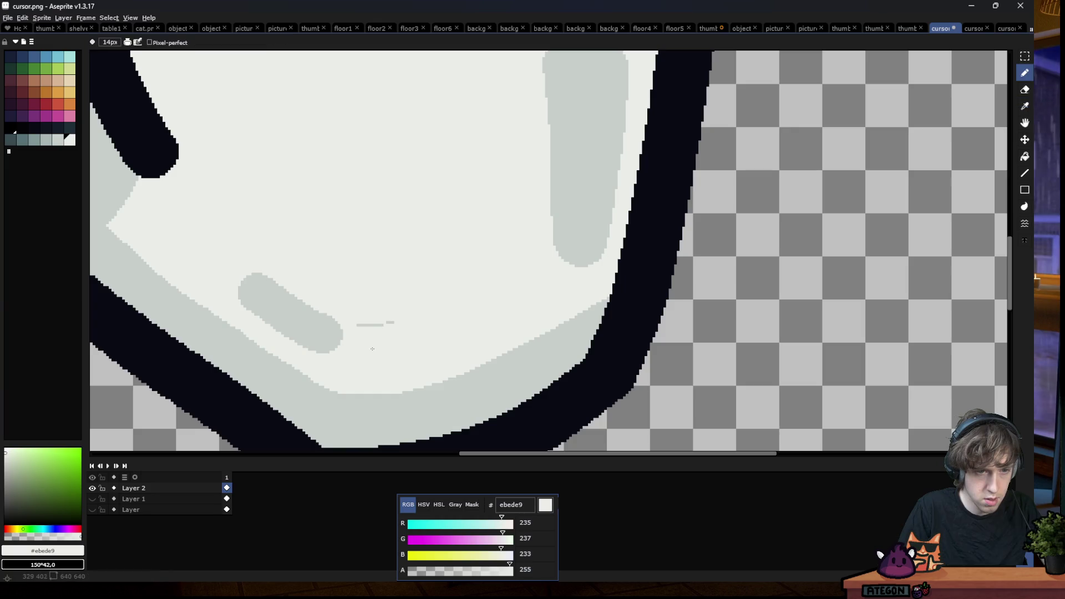
{"action": "scroll", "coordinate": [415, 304], "scroll_direction": "down", "scroll_amount": 2}
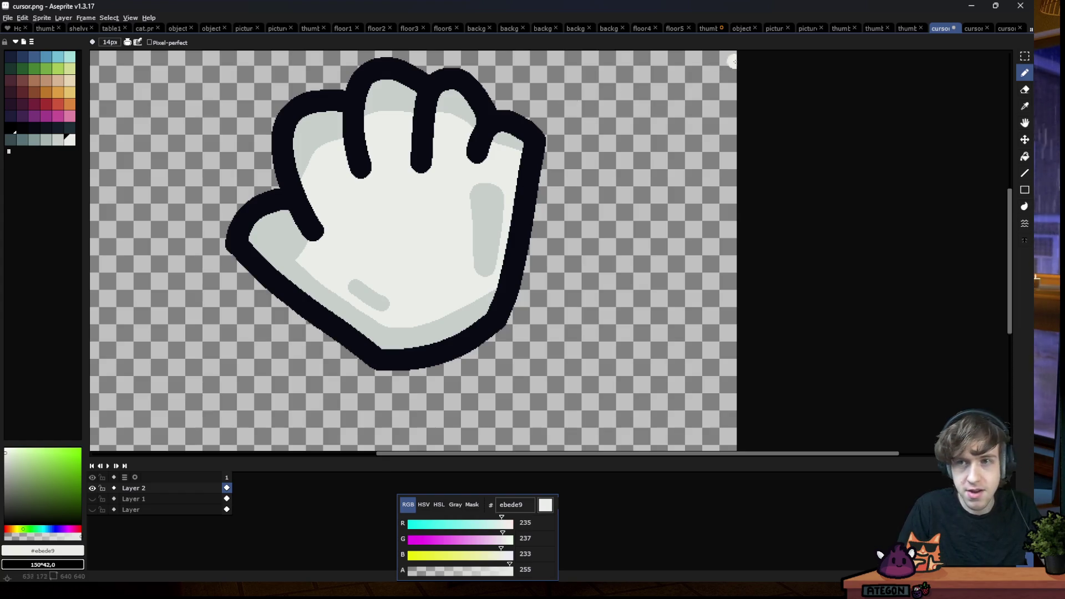
Save cursor.png, compare with the reference sprite, and switch over to the Godot editor
{"action": "key", "text": "ctrl+s"}
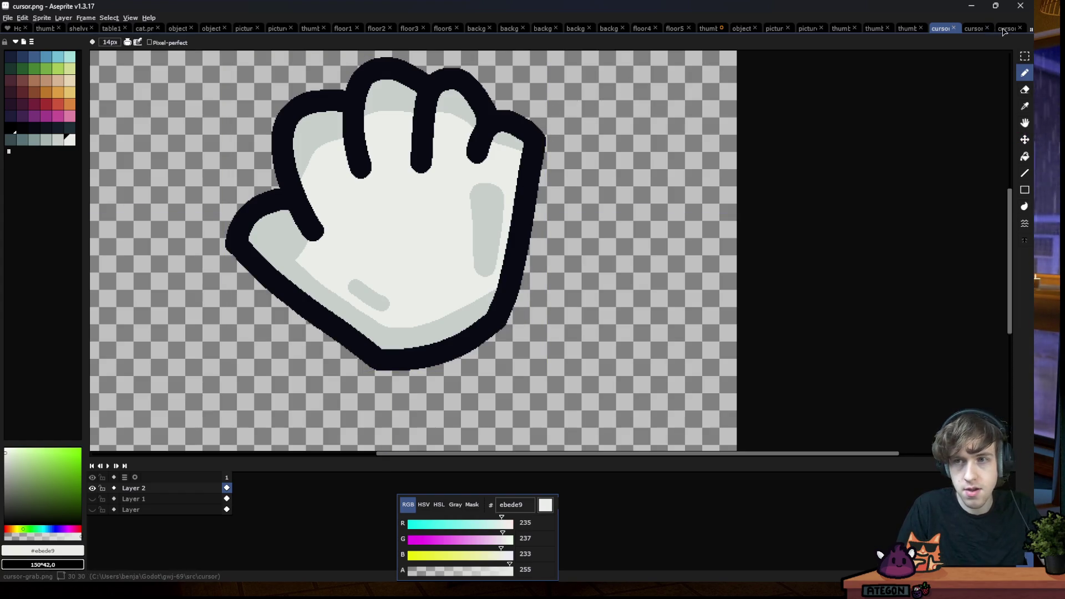
{"action": "left_click", "coordinate": [974, 28]}
{"action": "left_click", "coordinate": [943, 30]}
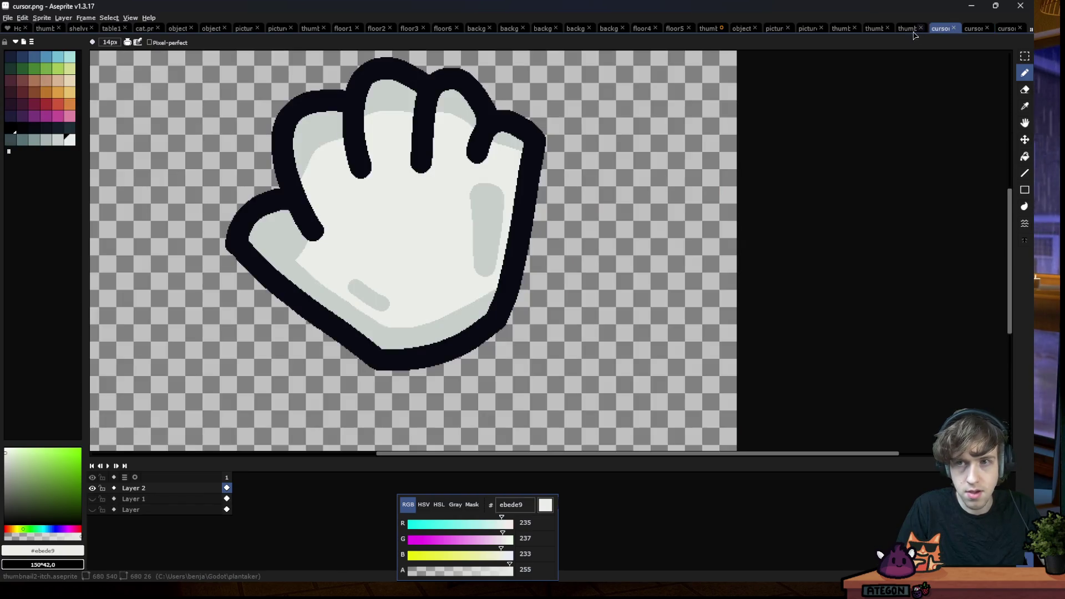
{"action": "scroll", "coordinate": [447, 352], "scroll_direction": "down", "scroll_amount": 5}
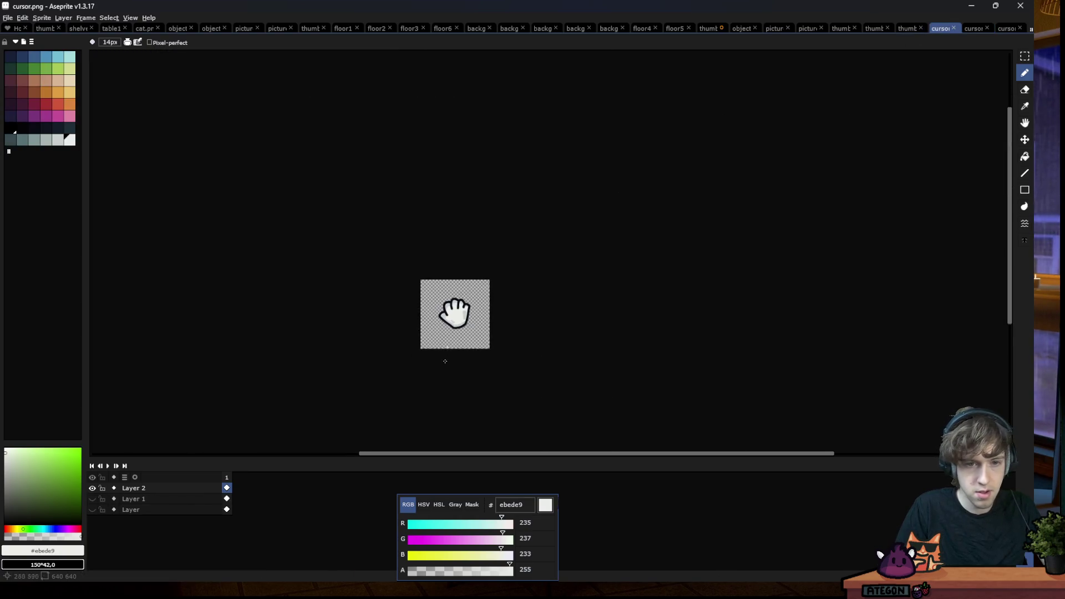
{"action": "scroll", "coordinate": [456, 322], "scroll_direction": "up", "scroll_amount": 5}
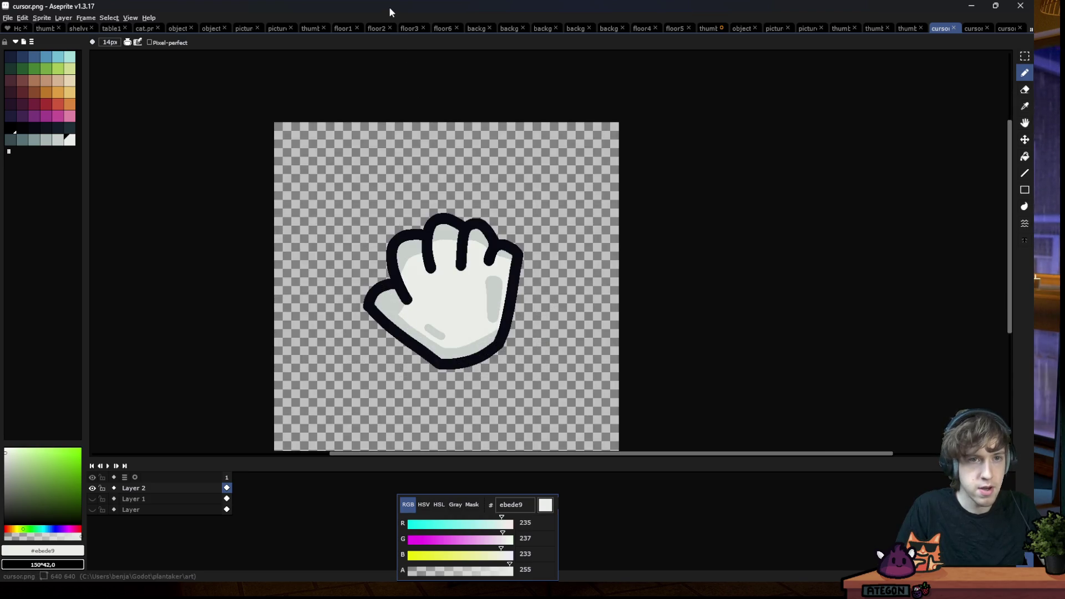
{"action": "key", "text": "alt+Tab"}
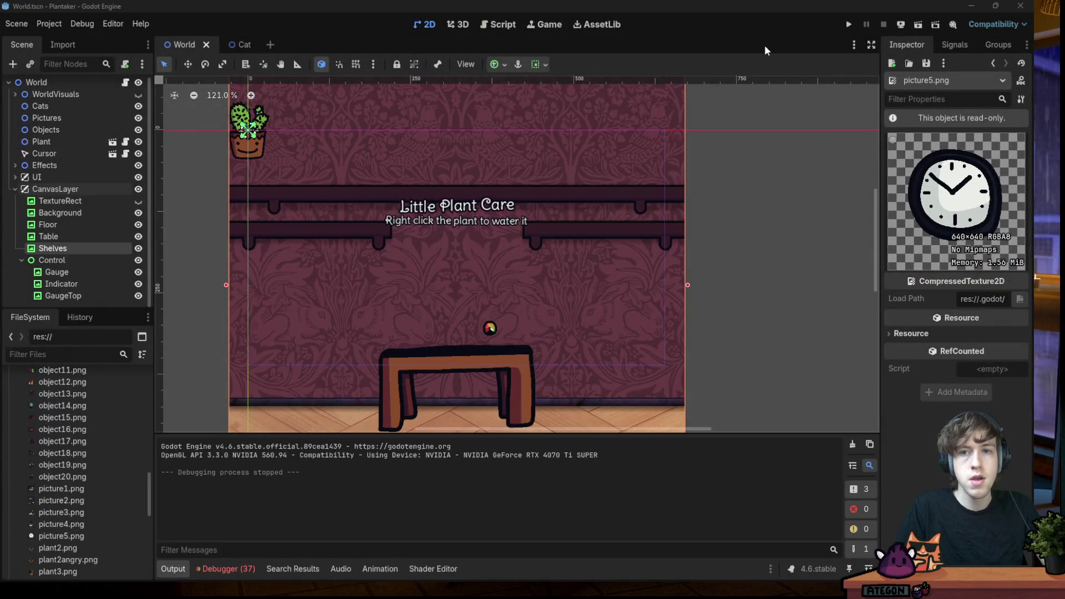